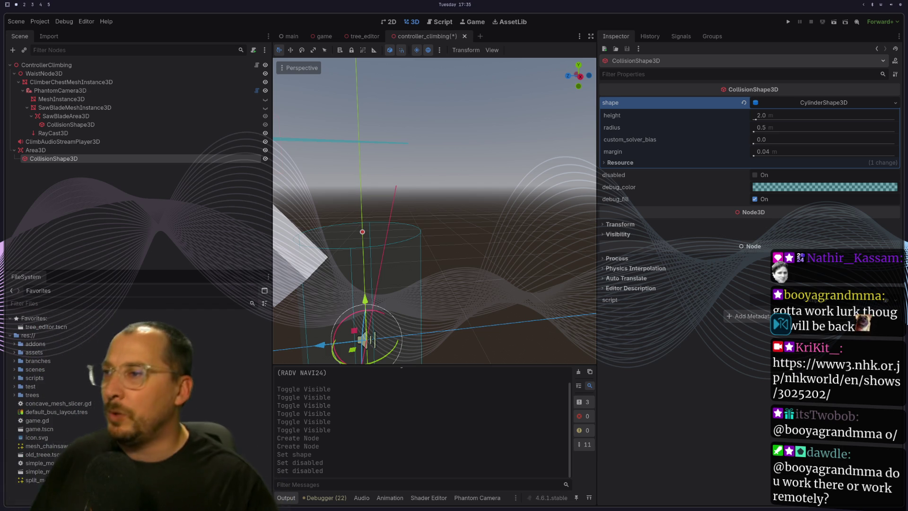
Frame the Area3D collision cylinder and set its Height to 0.5 m.
key("f")
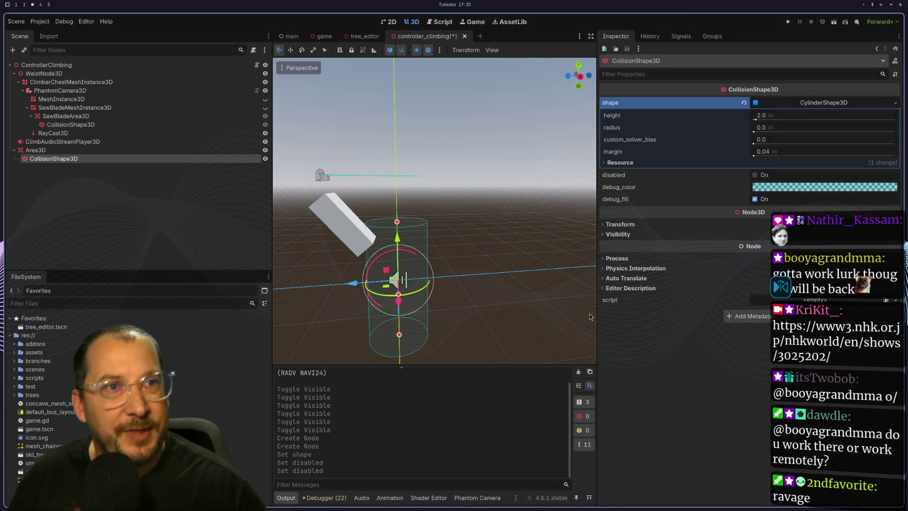
scroll(478, 286, "up", 2)
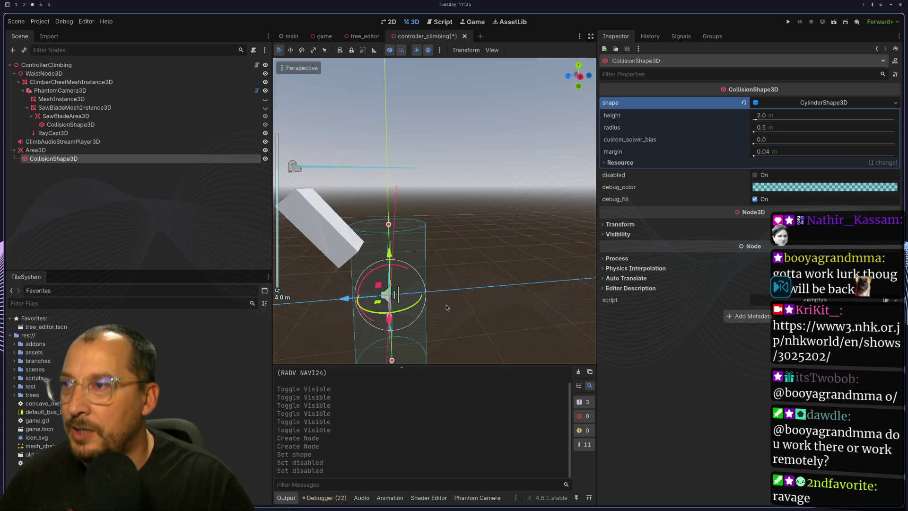
scroll(438, 310, "down", 2)
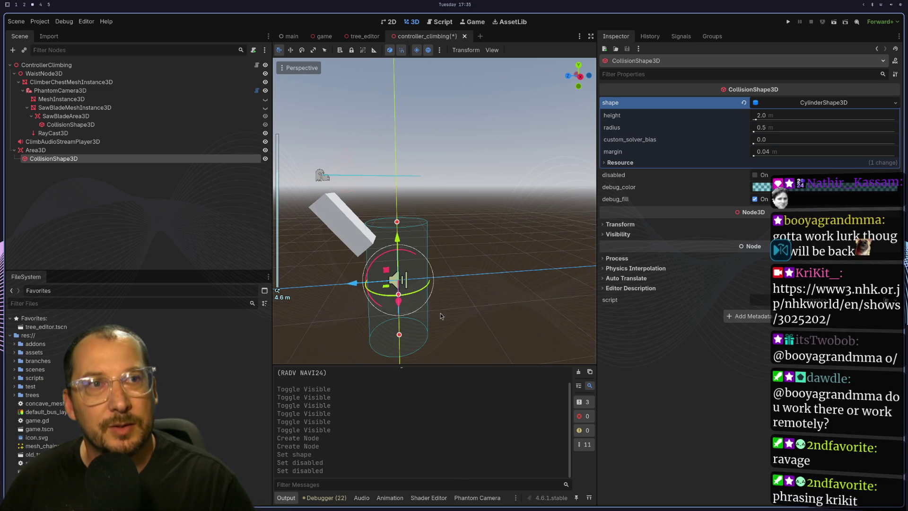
scroll(424, 321, "up", 3)
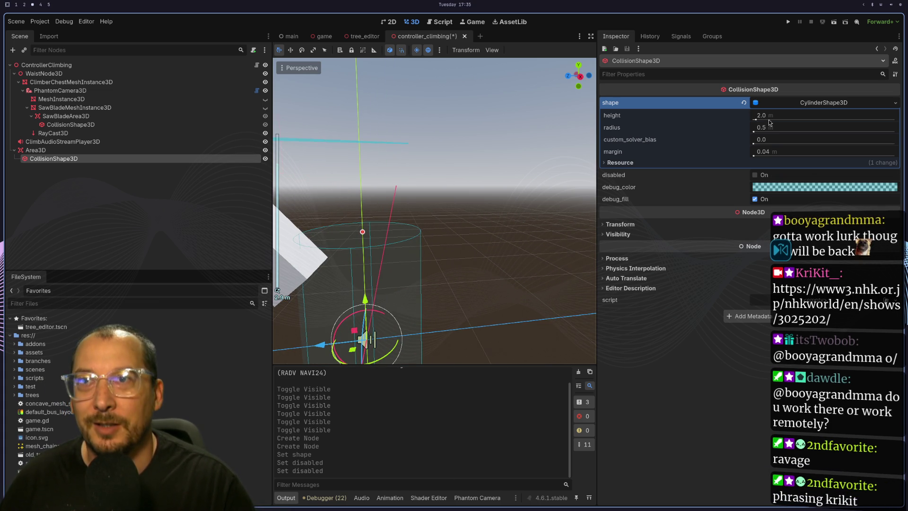
left_click(788, 115)
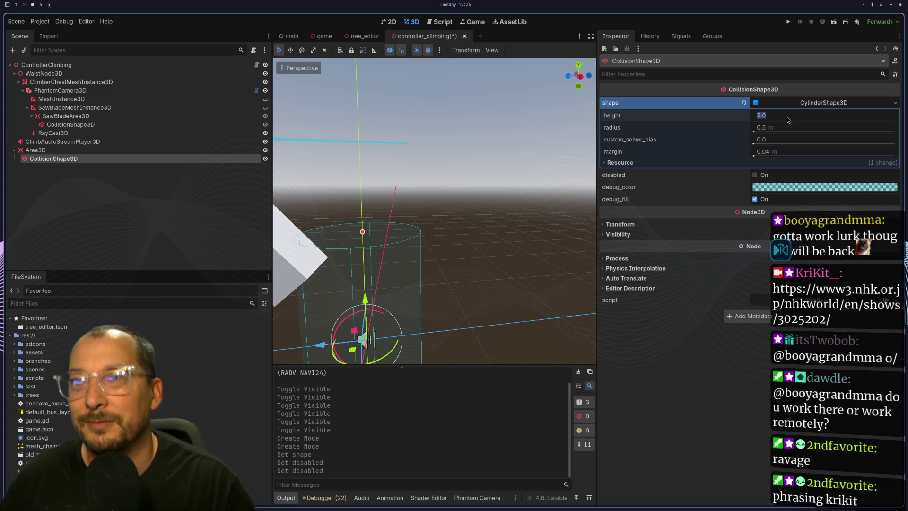
type("1")
key("Tab")
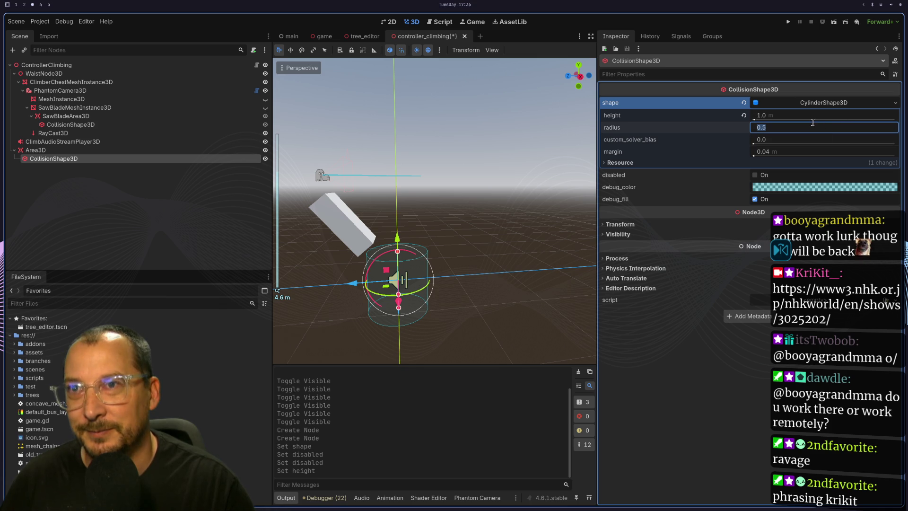
left_click(812, 117)
type("0")
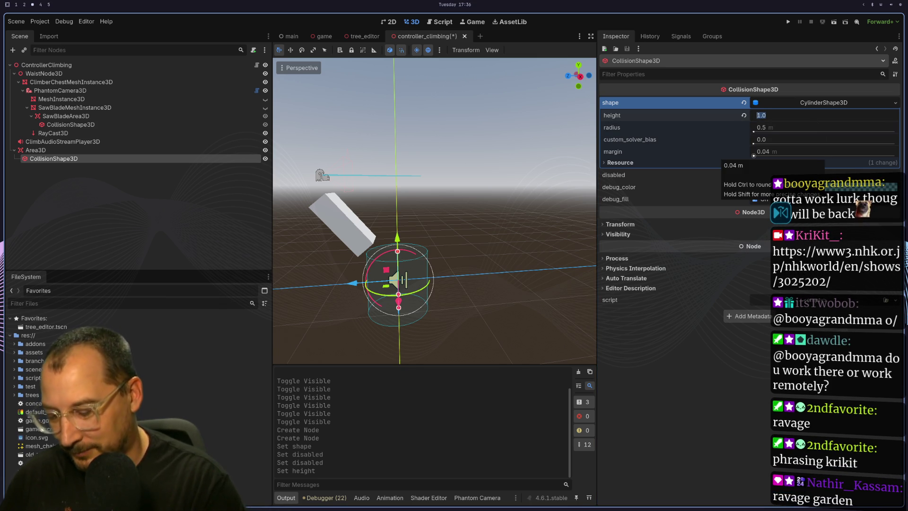
type(".5")
key("Tab")
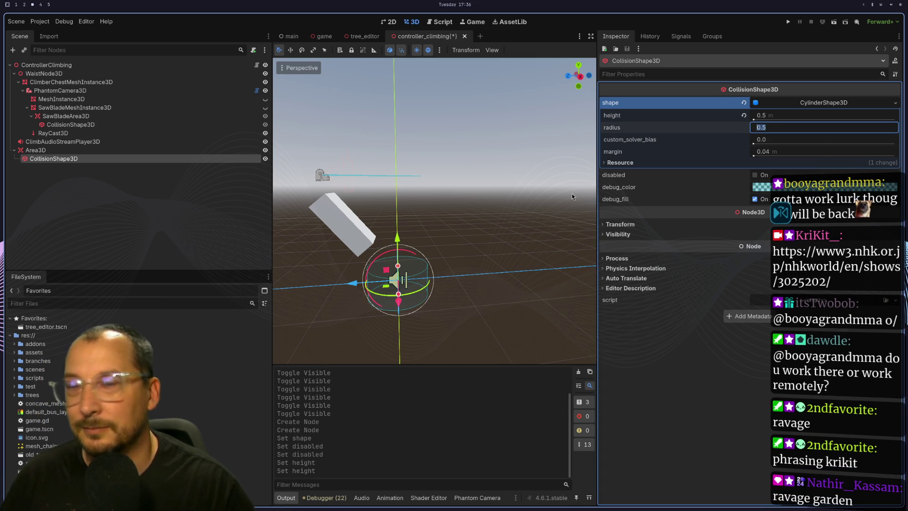
Duplicate the collision cylinder as CollisionShape3D2.
mouse_move(491, 260)
left_mouse_down()
mouse_move(473, 208)
mouse_move(434, 183)
mouse_move(435, 103)
mouse_move(434, 119)
left_mouse_up()
scroll(434, 213, "up", 3)
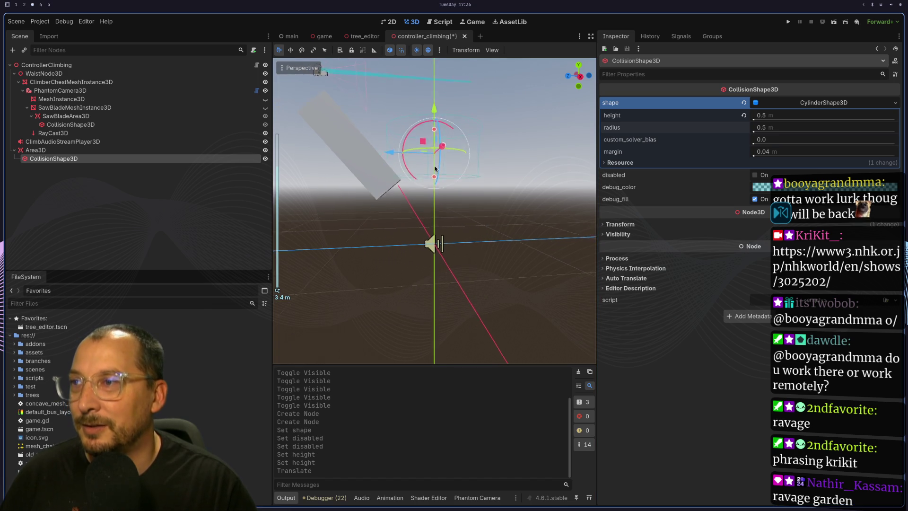
scroll(434, 189, "down", 3)
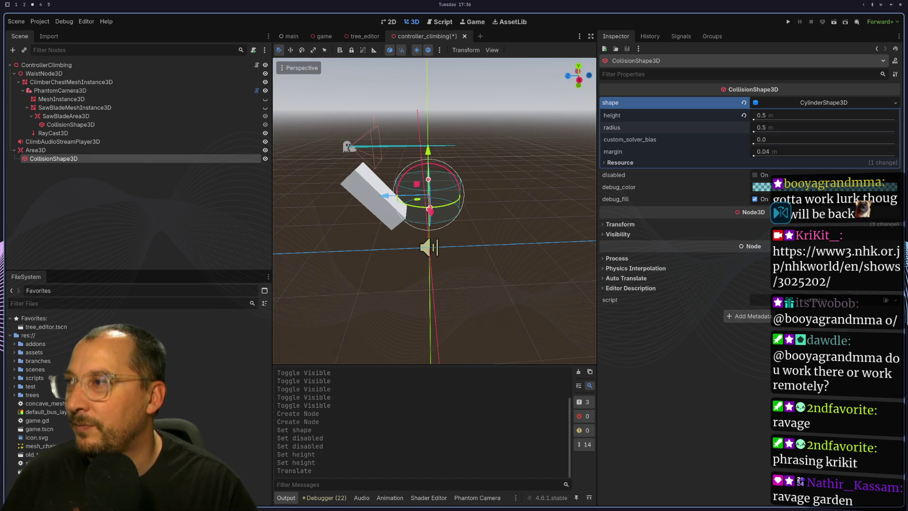
key("ctrl+d")
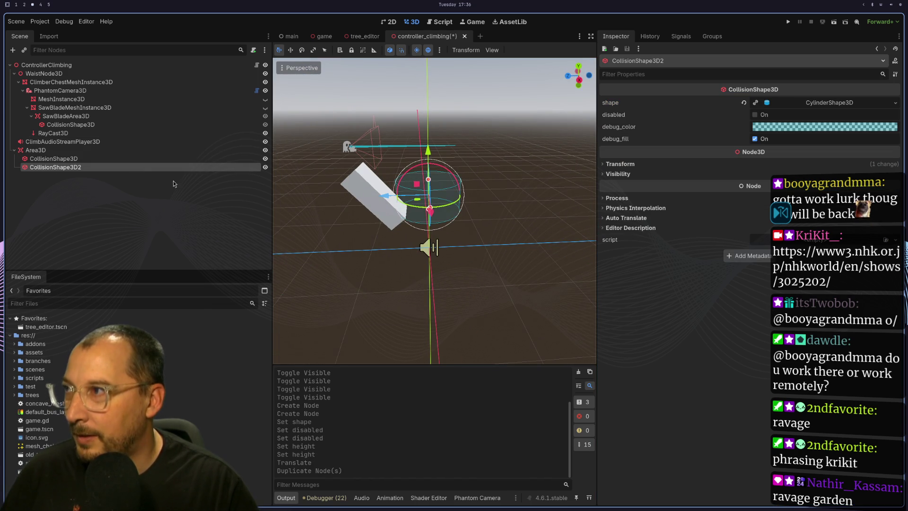
Drag CollisionShape3D2 below the original cylinder, then move over to the code editor.
left_click_drag(428, 141, 446, 231)
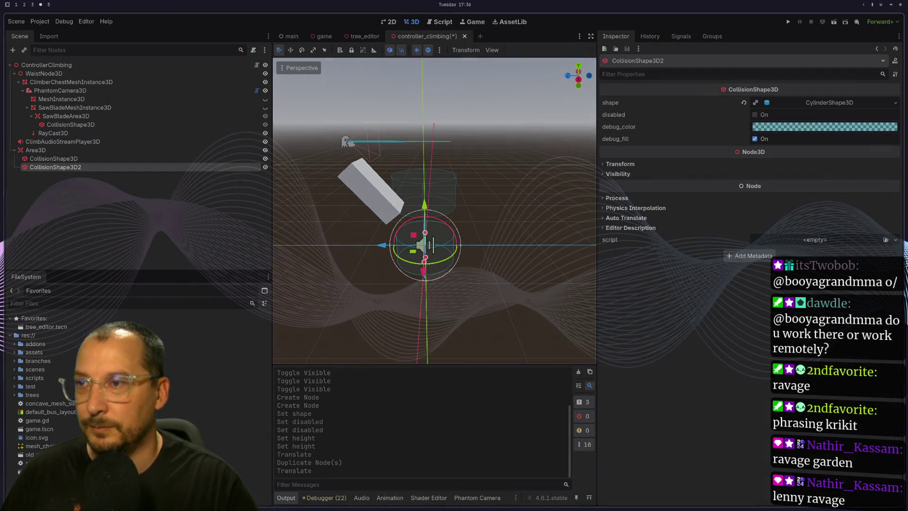
key("super+1")
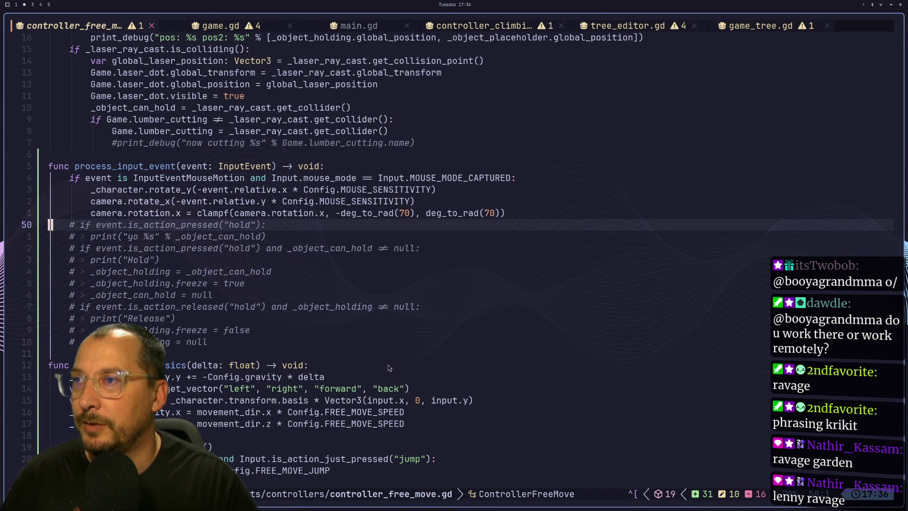
Back in Godot's Script view, narrow the Scene and Inspector docks to widen the editor.
key("super+d")
key("Return")
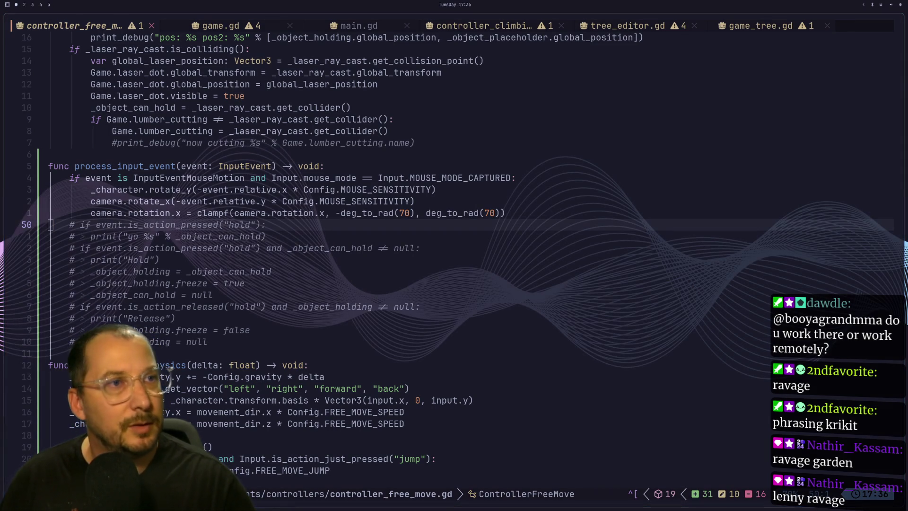
key("super+3")
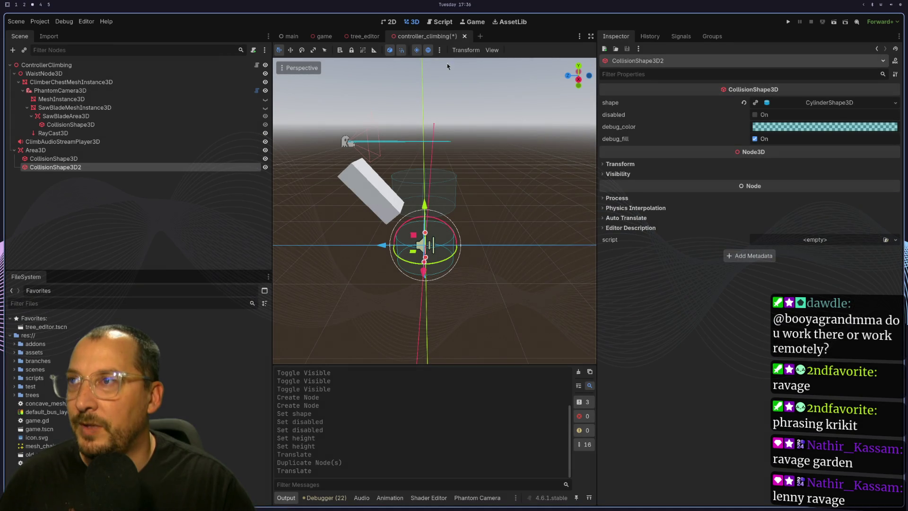
left_click(445, 24)
left_click_drag(263, 143, 107, 143)
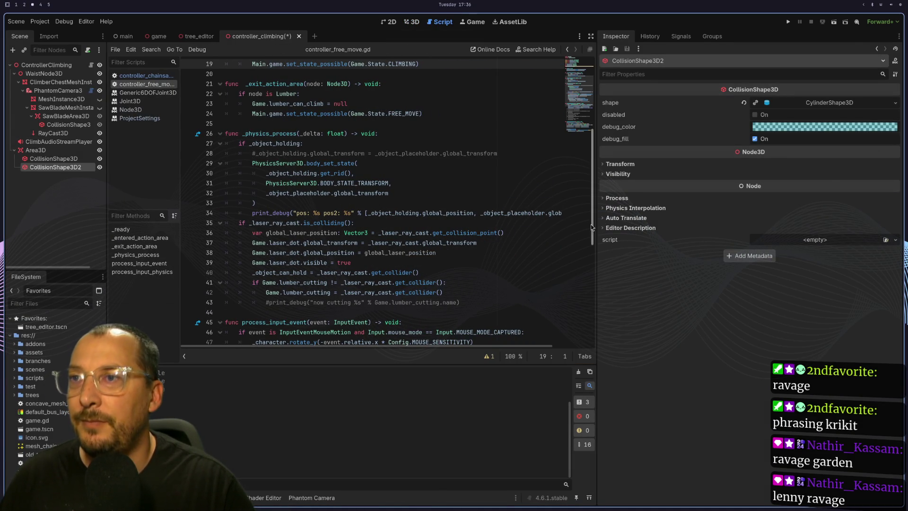
left_click_drag(597, 224, 824, 224)
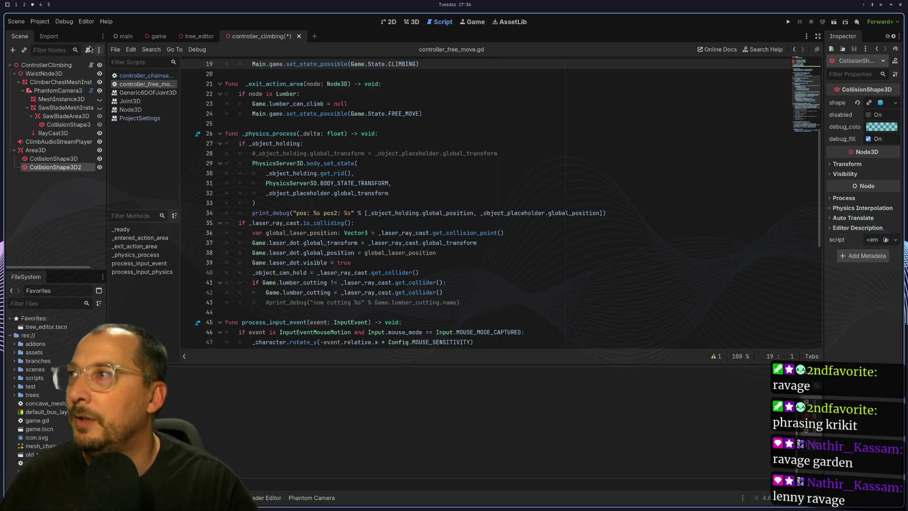
Browse the Help menu and return to the 3D scene view.
left_click(112, 21)
left_click(119, 25)
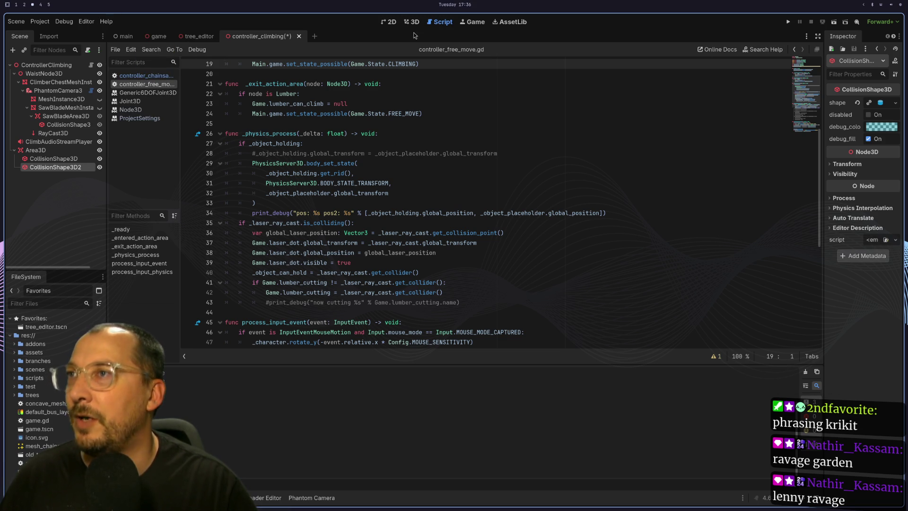
left_click(410, 22)
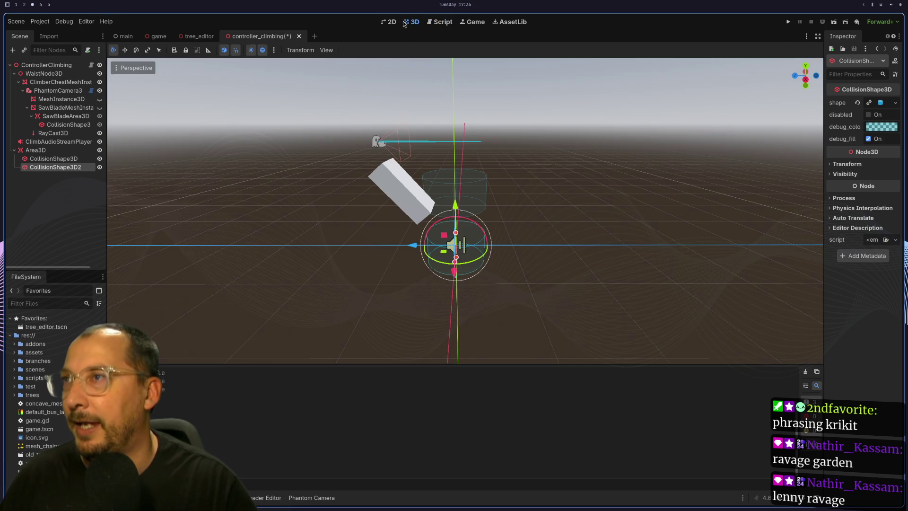
left_click(108, 22)
left_click(113, 33)
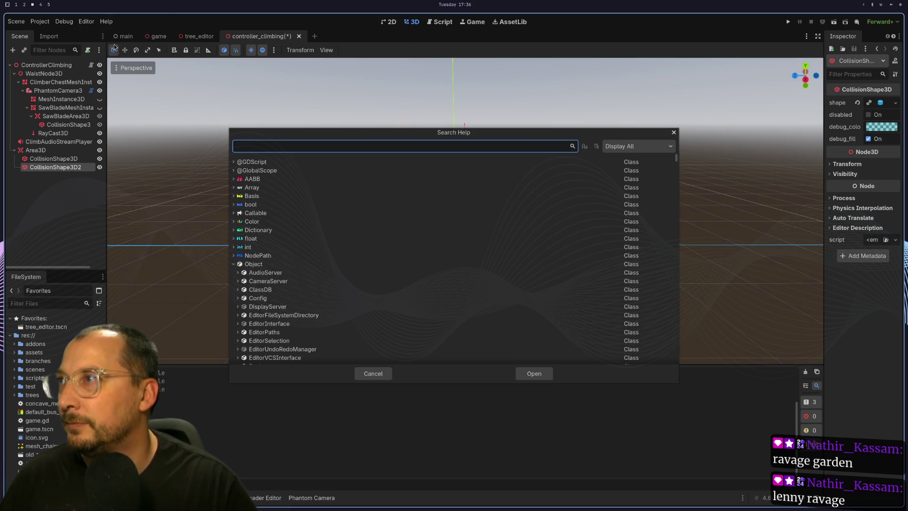
type("Are")
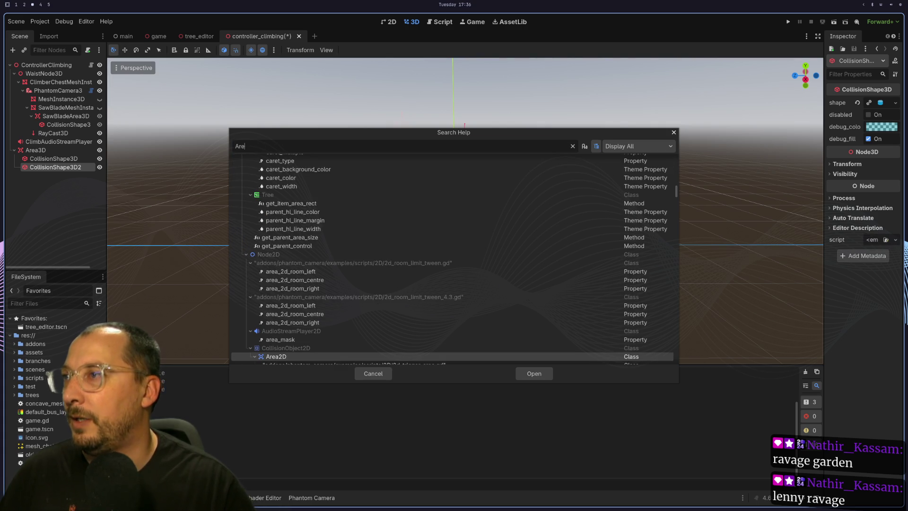
type("a3d")
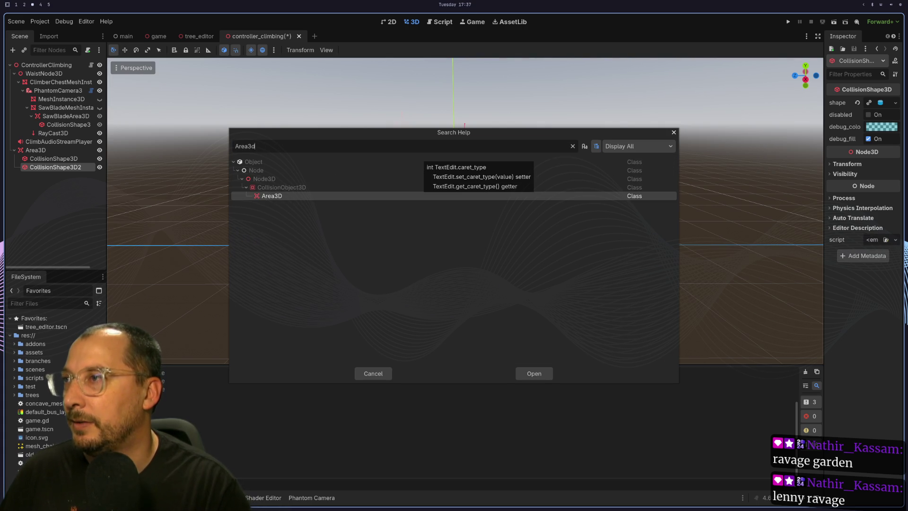
key("Return")
scroll(392, 137, "down", 10)
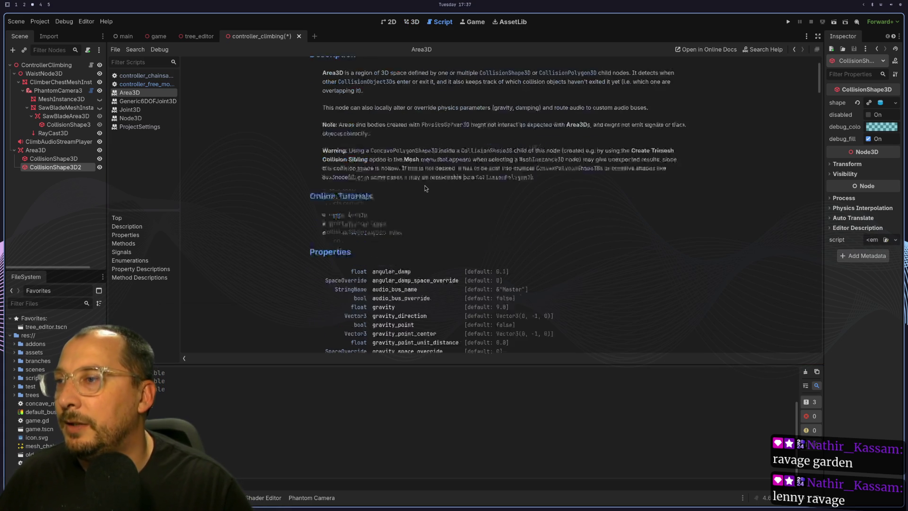
scroll(422, 190, "down", 5)
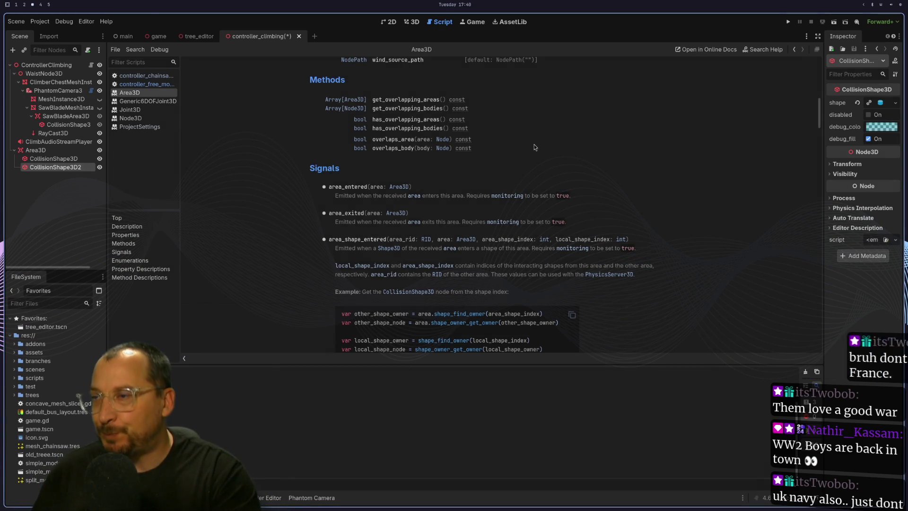
Select the Area3D node in the Scene dock to inspect it.
left_click(64, 148)
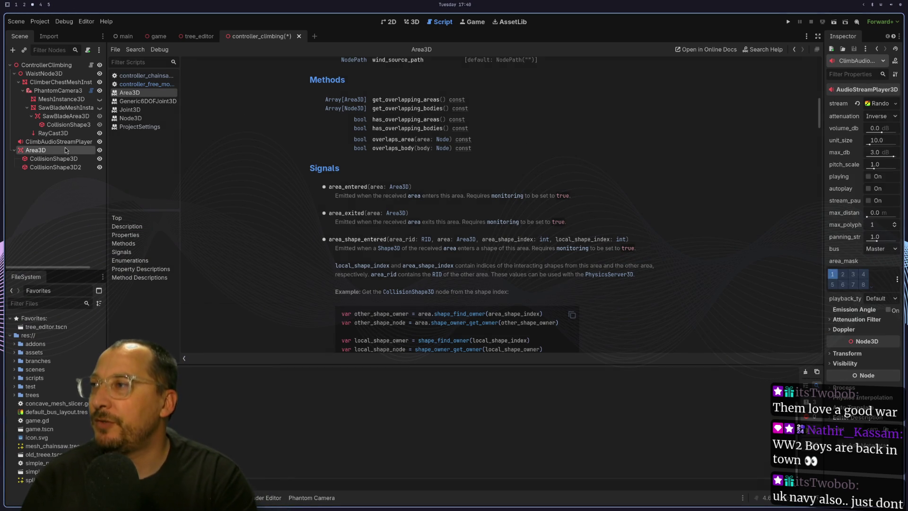
In the 3D view, select CollisionShape3D2 and test its vertical gizmo.
left_click(413, 23)
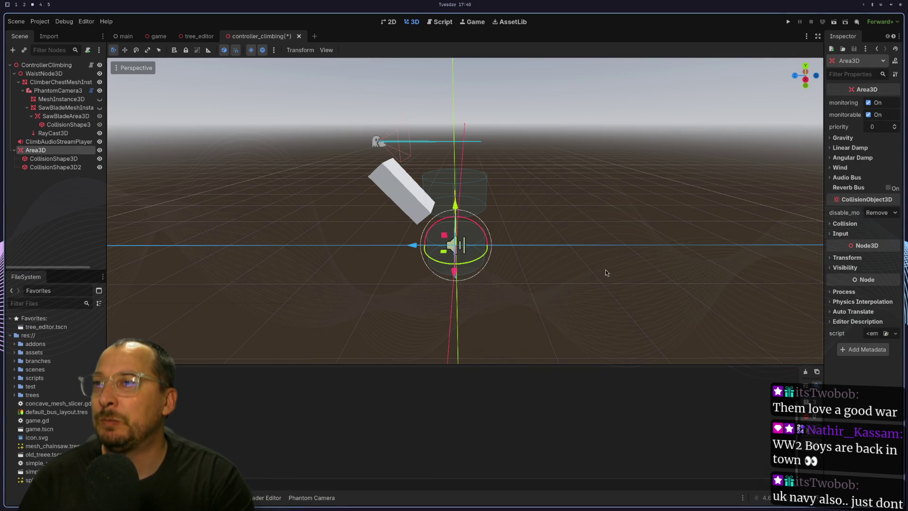
scroll(481, 246, "down", 3)
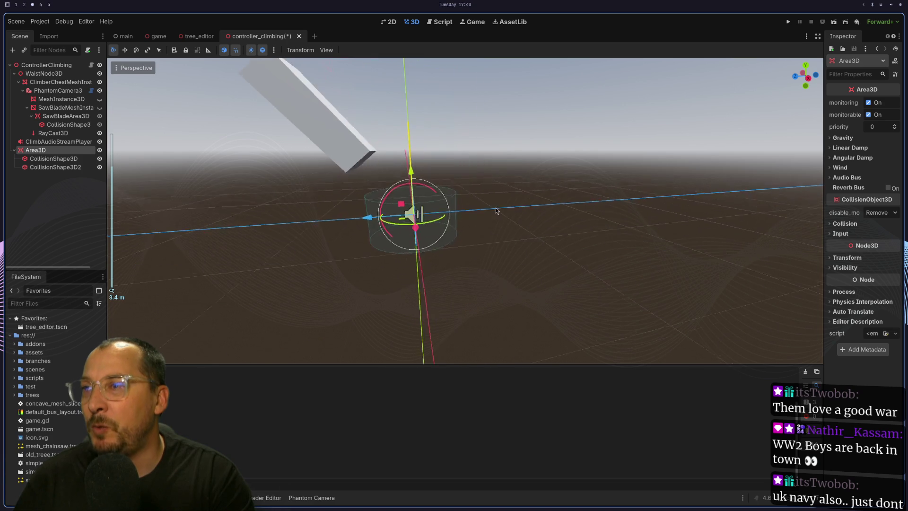
scroll(530, 234, "up", 3)
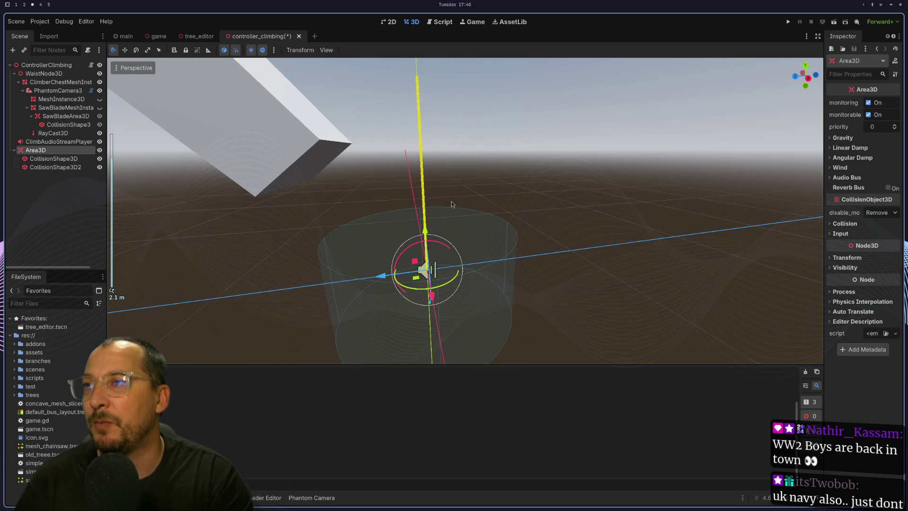
mouse_move(444, 227)
left_mouse_down()
mouse_move(467, 253)
mouse_move(459, 147)
left_mouse_up()
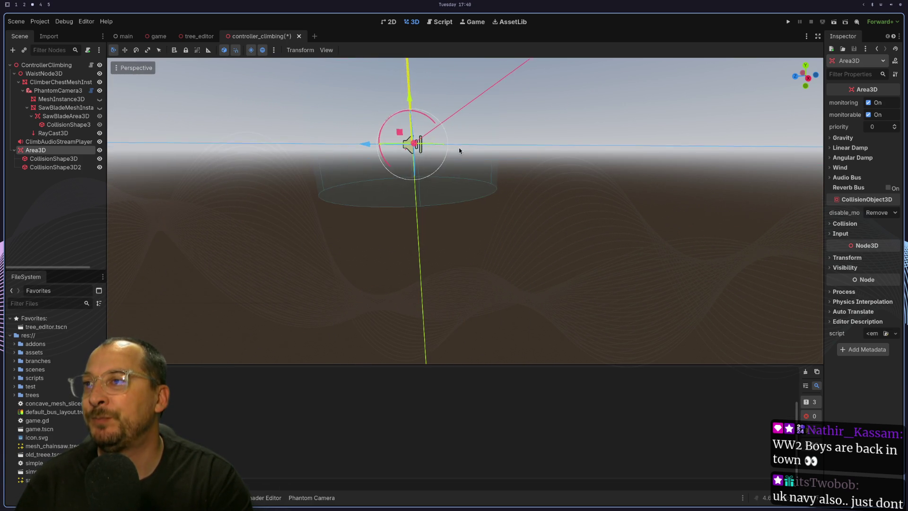
left_click(466, 184)
scroll(464, 187, "up", 3)
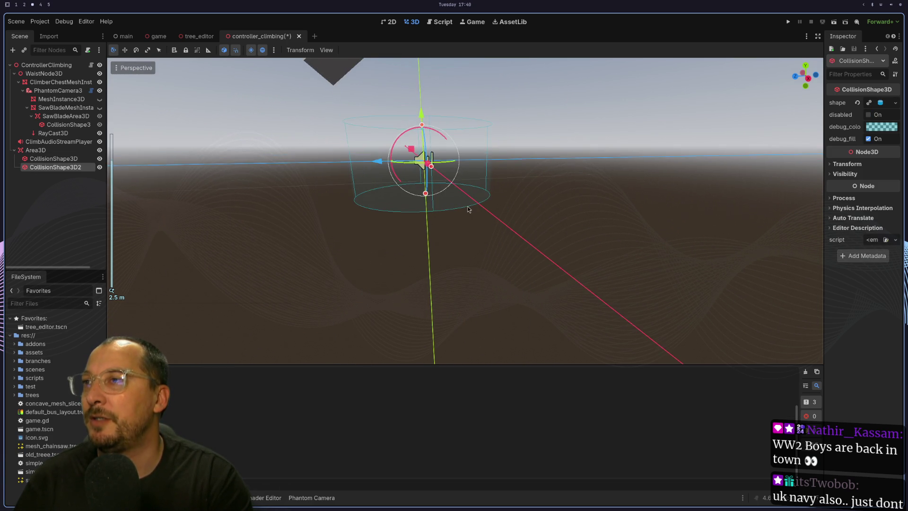
mouse_move(422, 131)
left_mouse_down()
mouse_move(423, 241)
mouse_move(431, 179)
left_mouse_up()
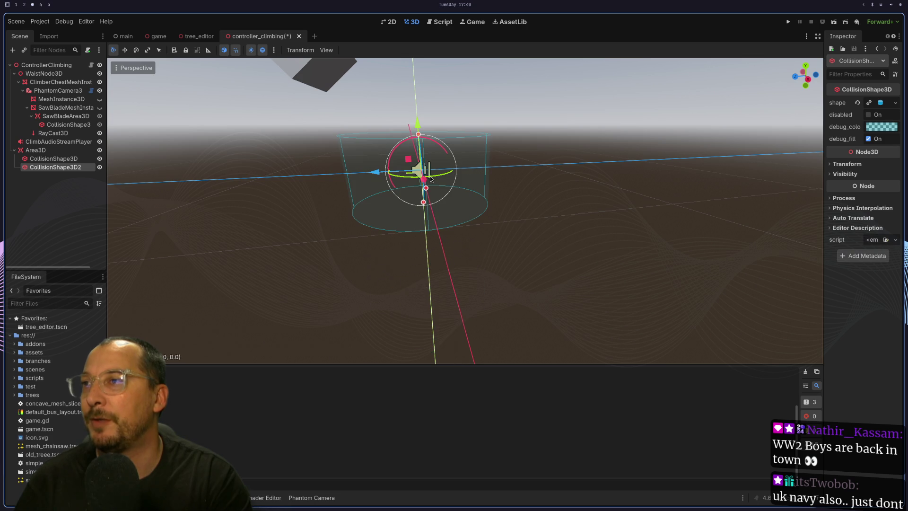
Set CollisionShape3D2's Transform position to x 0 and y -0.5.
left_click(878, 104)
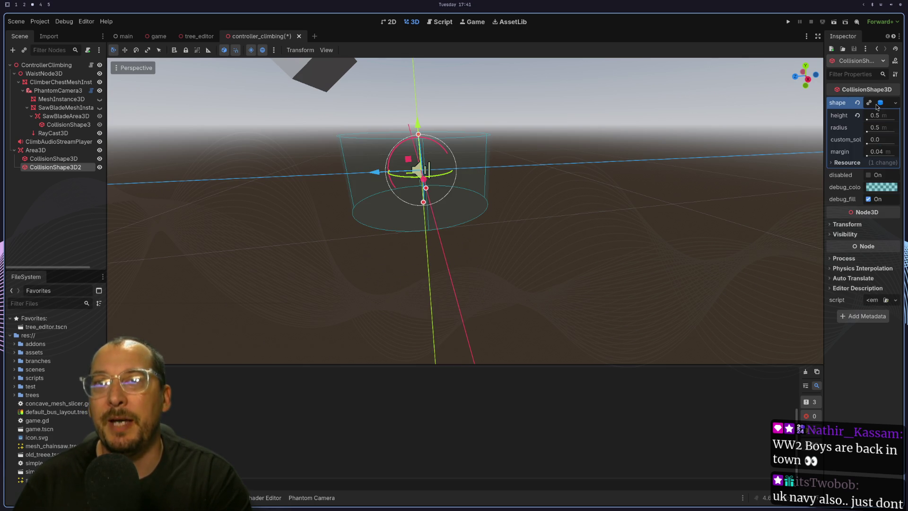
left_click(842, 226)
left_click(846, 246)
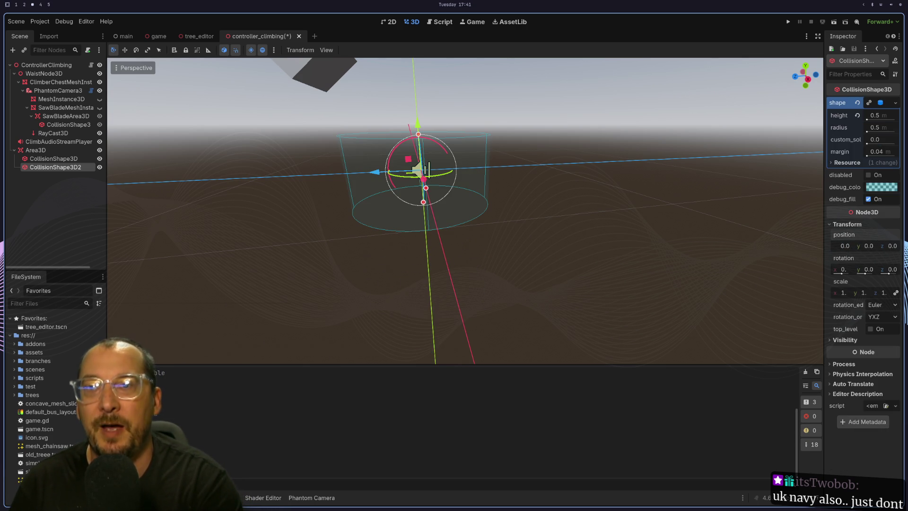
type("-")
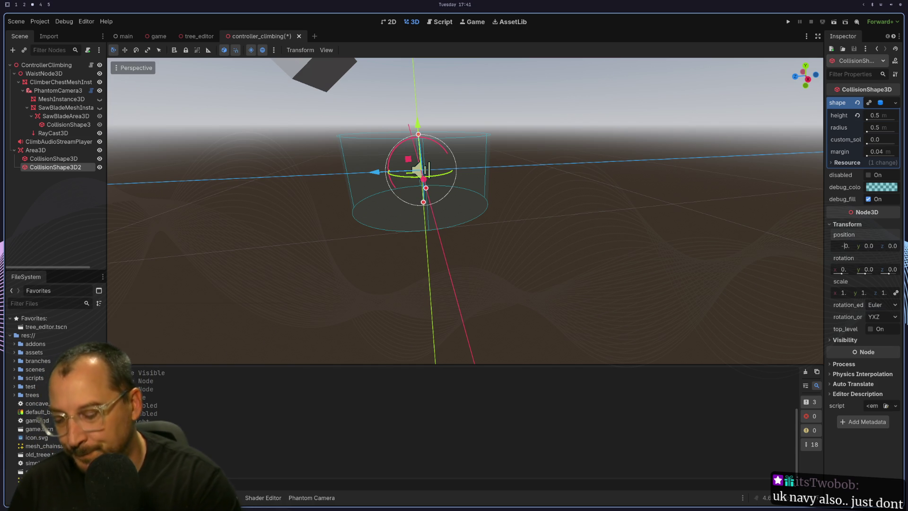
key("ctrl+a")
type("0.5")
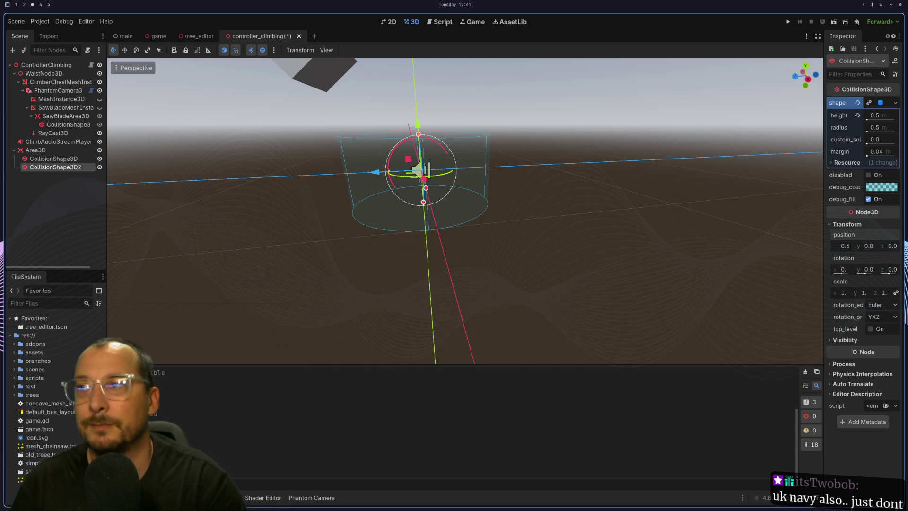
key("Return")
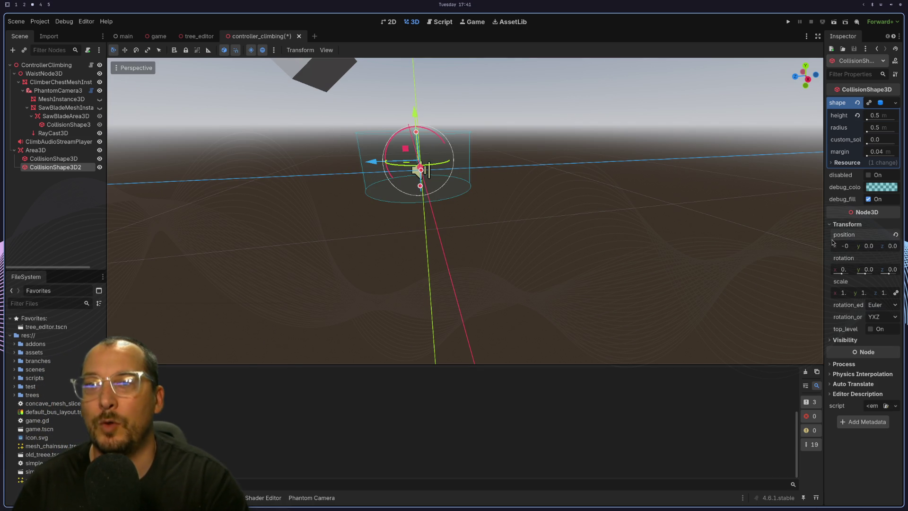
type("9")
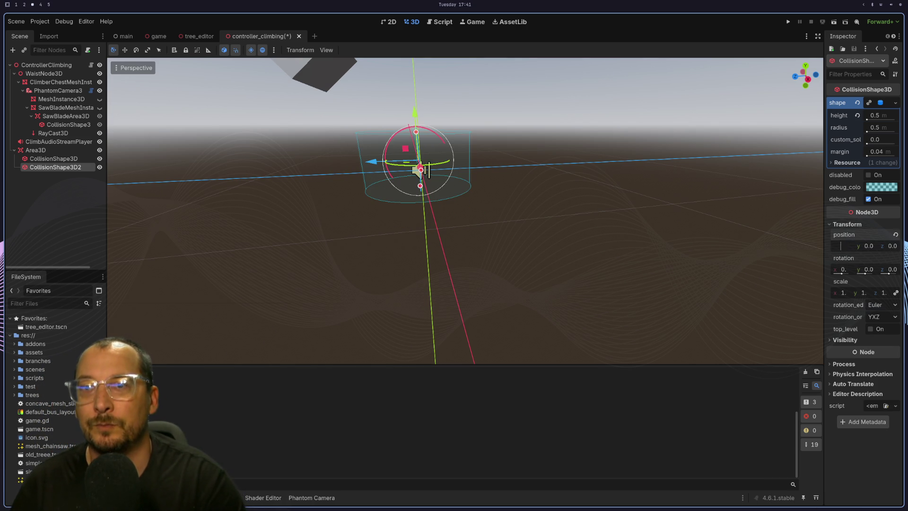
key("BackSpace")
type("8")
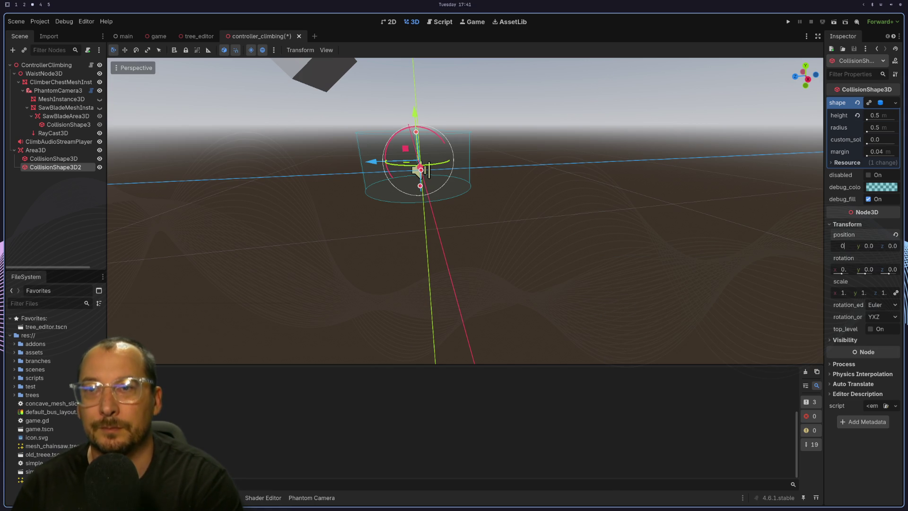
key("Tab")
type("0.5")
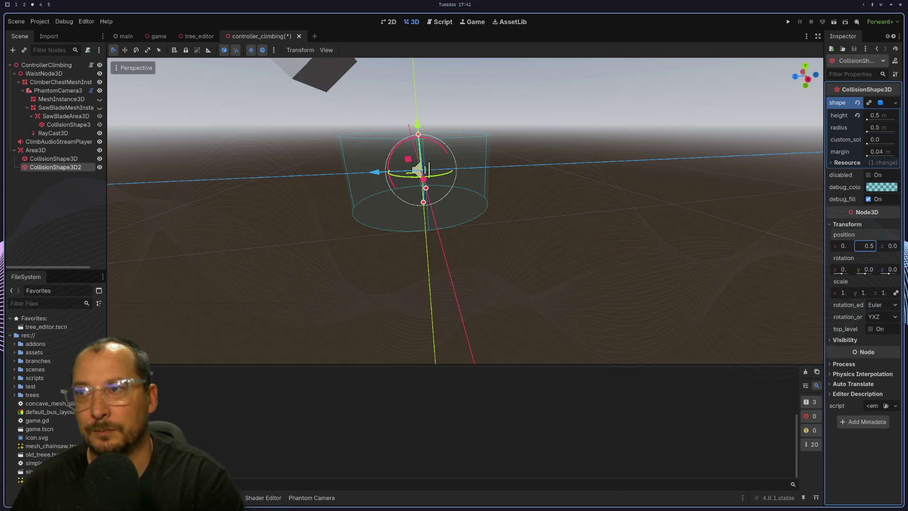
key("Return")
mouse_move(584, 208)
left_mouse_down()
mouse_move(589, 260)
mouse_move(558, 223)
mouse_move(546, 310)
mouse_move(534, 269)
left_mouse_up()
Select CollisionShape3D and undo a trial drag of its position.
left_click(456, 212)
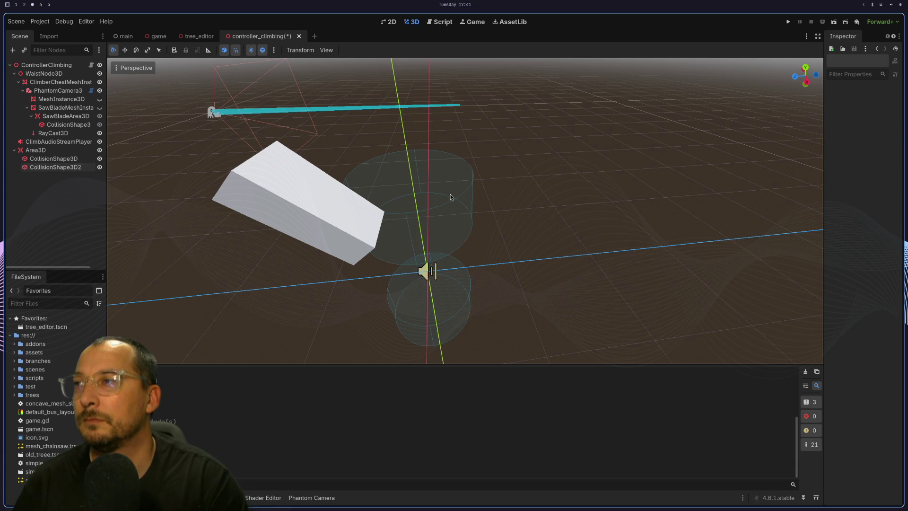
left_click(71, 158)
mouse_move(525, 226)
left_mouse_down()
mouse_move(516, 210)
mouse_move(535, 215)
left_mouse_up()
mouse_move(414, 105)
left_mouse_down()
mouse_move(415, 166)
mouse_move(417, 108)
left_mouse_up()
mouse_move(497, 264)
left_mouse_down()
mouse_move(489, 230)
mouse_move(492, 257)
left_mouse_up()
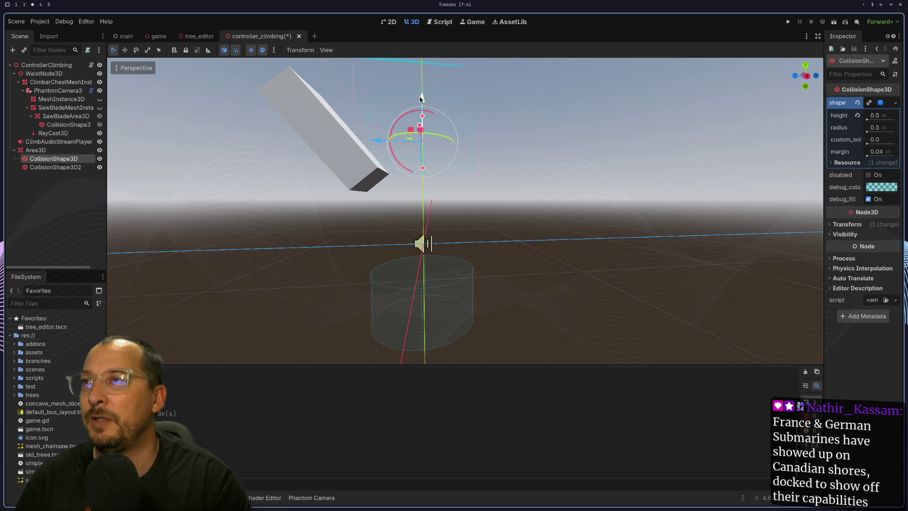
key("ctrl+z")
Set CollisionShape3D's Transform position y to 0.5, above the lower cylinder.
left_click_drag(429, 176, 523, 205)
scroll(496, 262, "up", 3)
scroll(495, 262, "up", 2)
left_click_drag(495, 262, 558, 245)
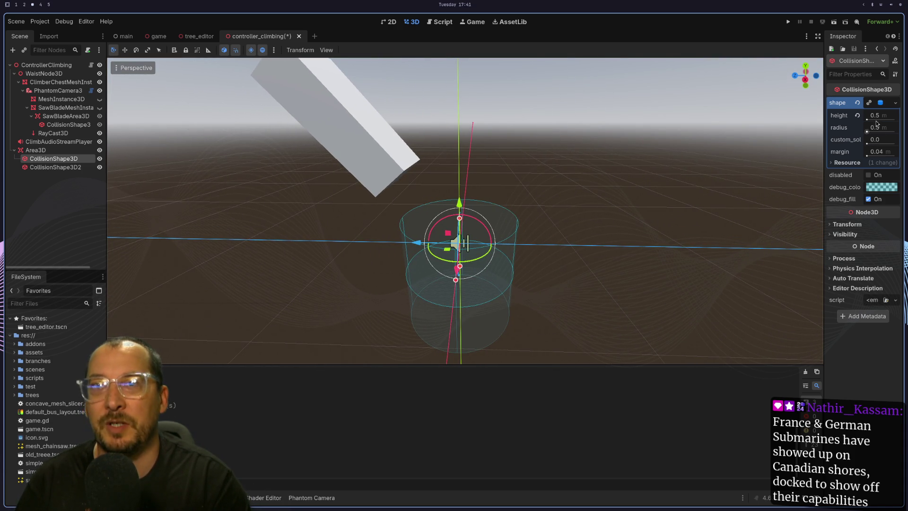
left_click(846, 224)
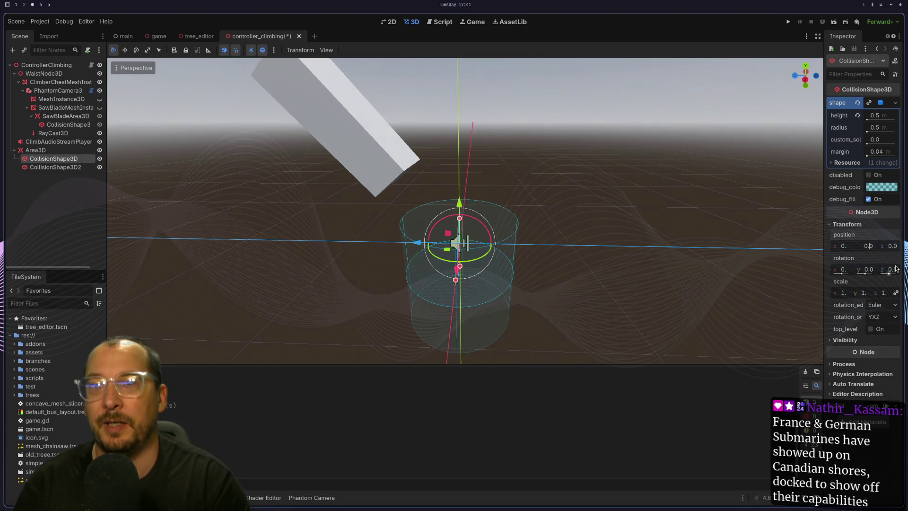
type("0.5")
key("Return")
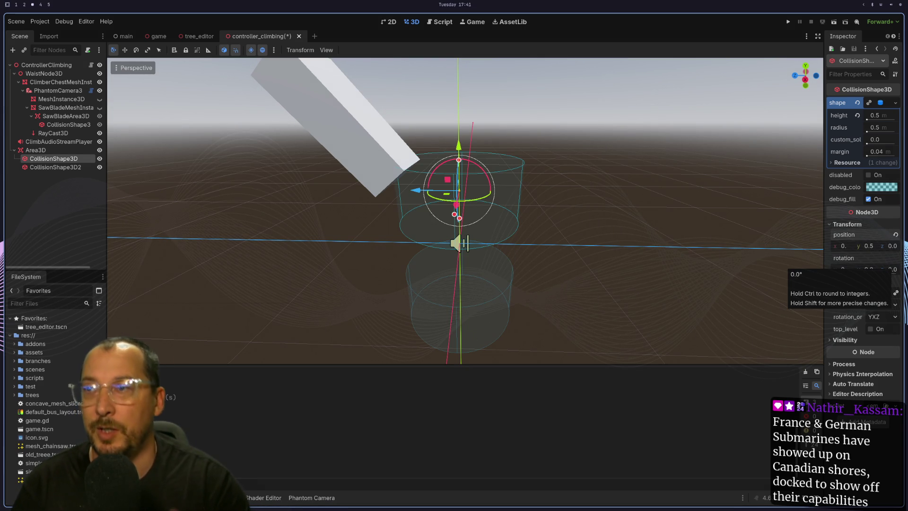
mouse_move(653, 276)
left_mouse_down()
mouse_move(623, 259)
mouse_move(668, 288)
mouse_move(639, 240)
mouse_move(623, 240)
mouse_move(609, 266)
mouse_move(614, 282)
mouse_move(635, 247)
mouse_move(622, 219)
left_mouse_up()
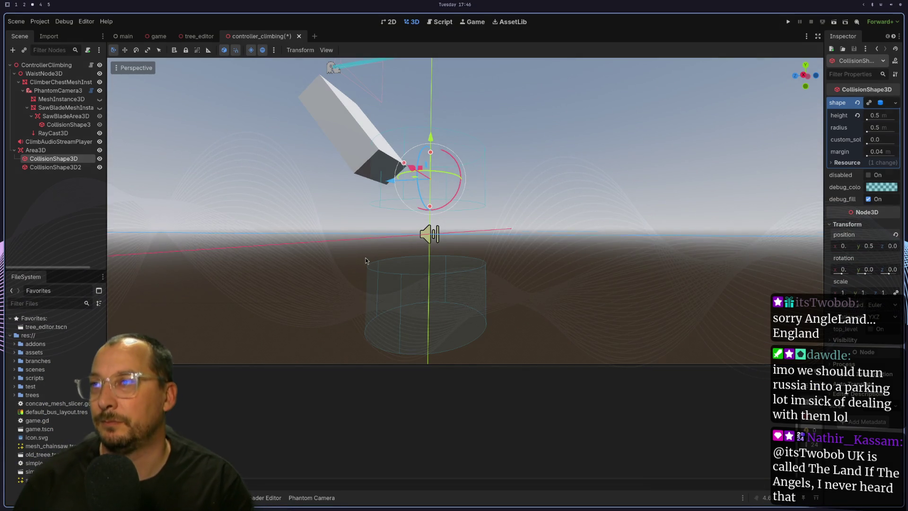
Add a MeshInstance3D child to ControllerClimbing by searching 'mesh' in Add Child Node.
mouse_move(365, 260)
left_mouse_down()
mouse_move(353, 293)
mouse_move(368, 254)
mouse_move(326, 272)
left_mouse_up()
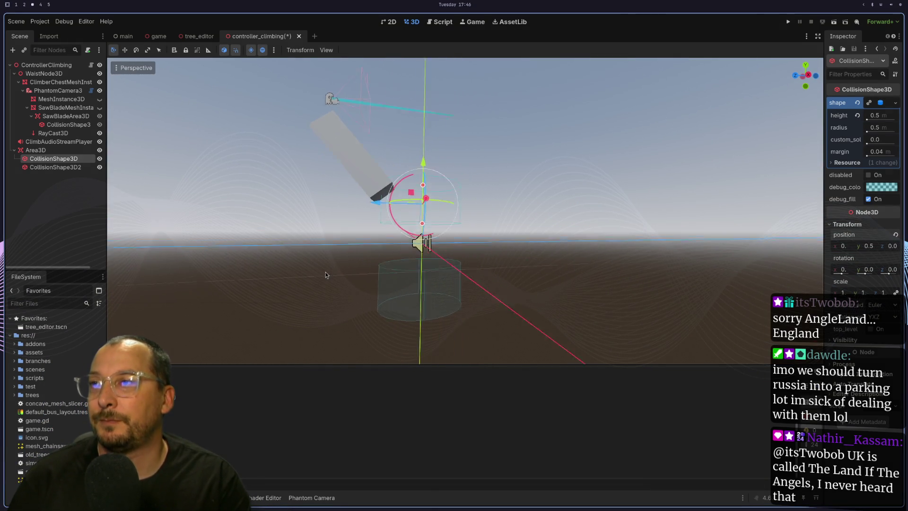
scroll(326, 271, "up", 5)
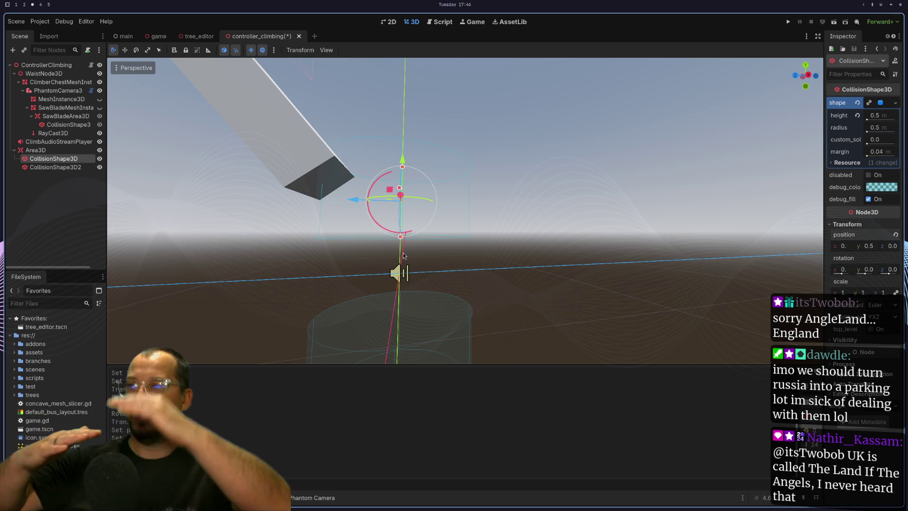
right_click(68, 66)
left_click(105, 84)
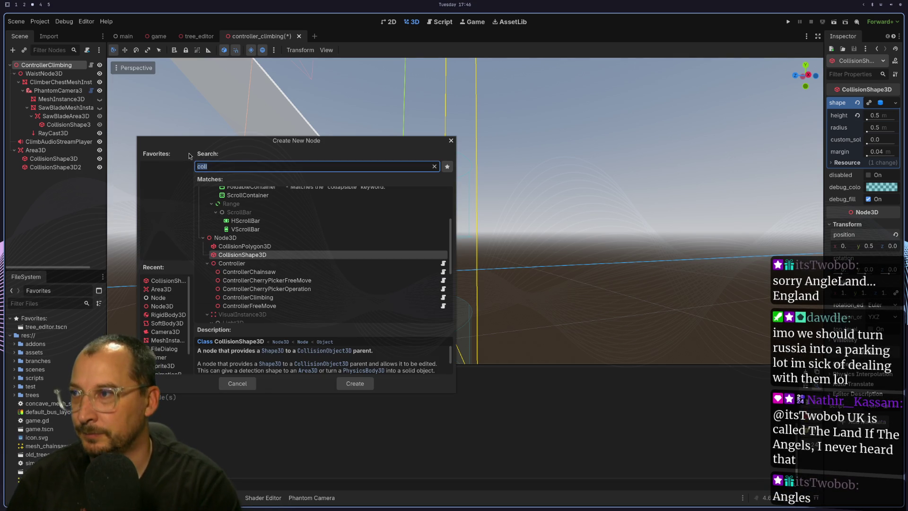
type("ne")
key("BackSpace")
key("BackSpace")
type("n")
key("BackSpace")
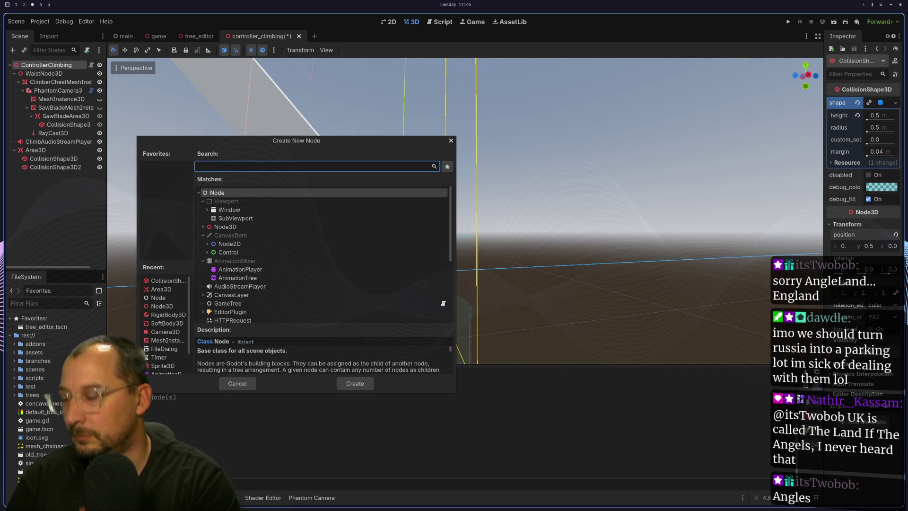
type("mesh")
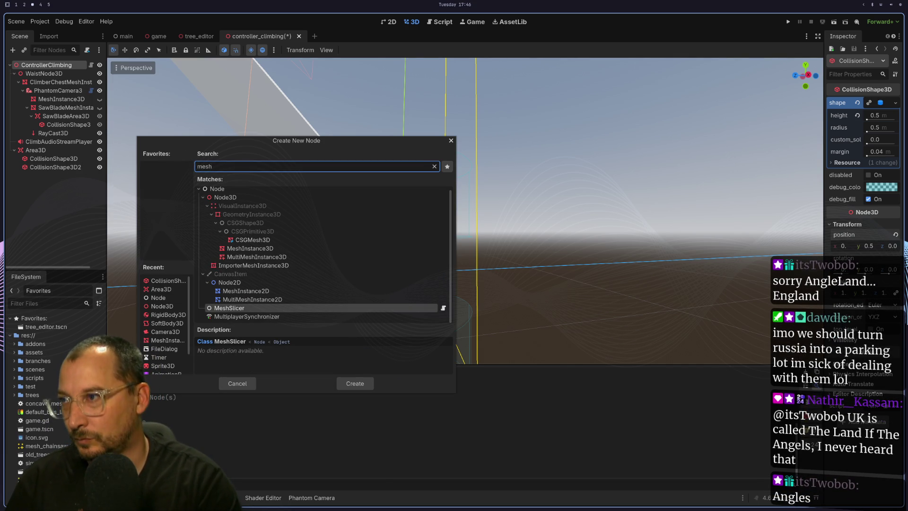
key("Up")
key("Up")
key("Up")
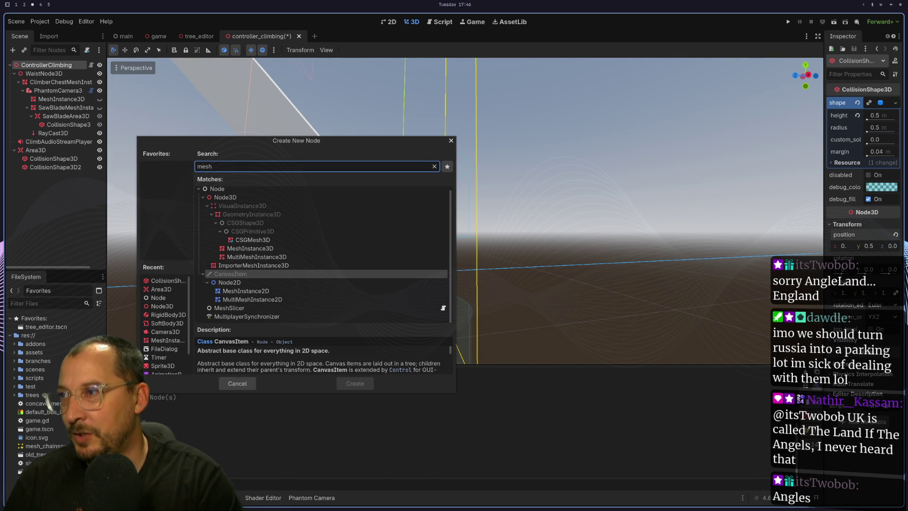
key("Down")
key("Down")
key("Return")
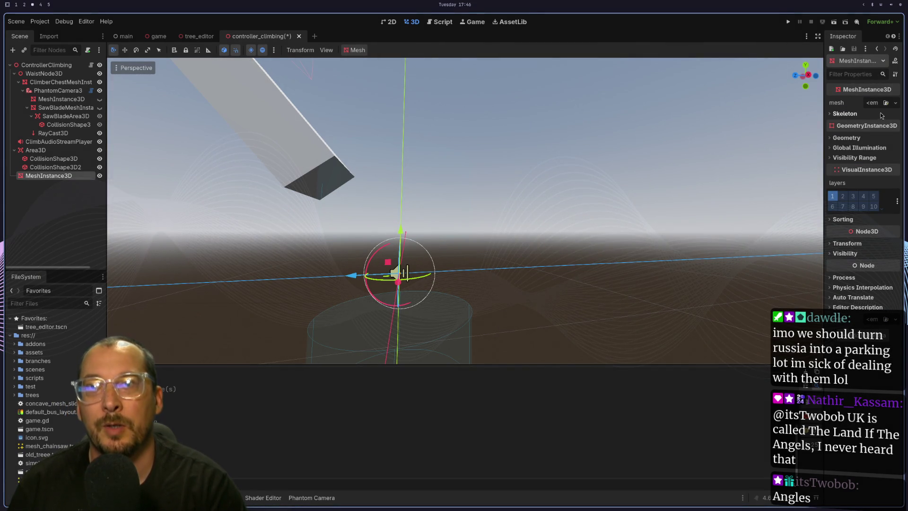
Give the MeshInstance3D a new CylinderMesh and frame it in the view.
left_click(878, 105)
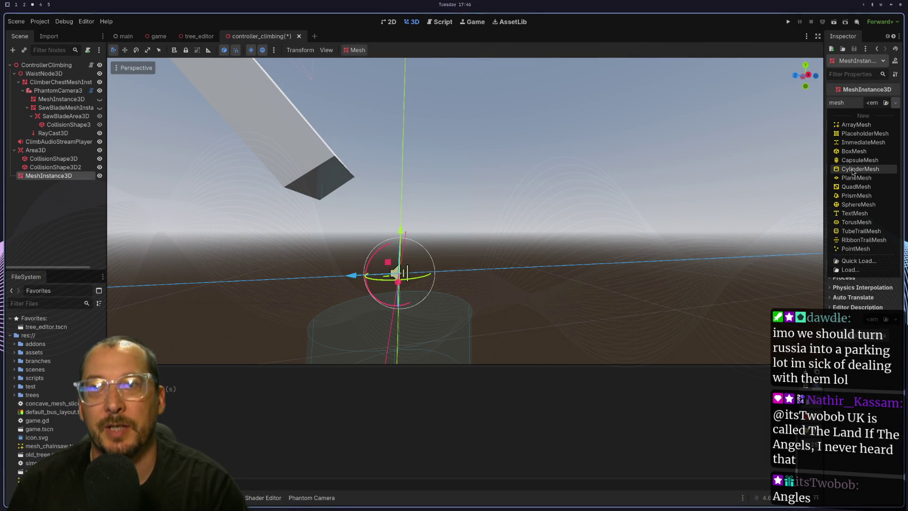
left_click(861, 169)
key("f")
Slide the cylinder along Z and lower it along Y beneath the collision shapes.
scroll(464, 251, "up", 4)
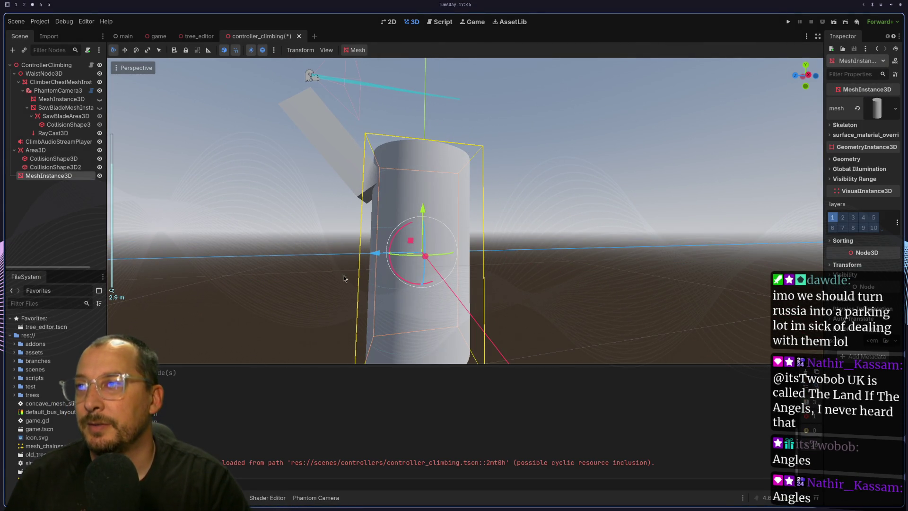
mouse_move(374, 254)
left_mouse_down()
mouse_move(457, 252)
mouse_move(412, 252)
mouse_move(448, 245)
mouse_move(441, 288)
left_mouse_up()
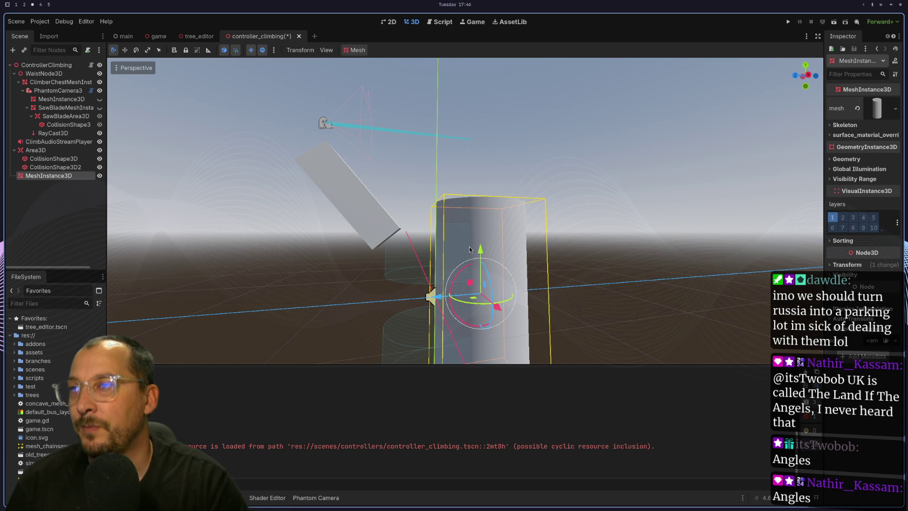
mouse_move(480, 255)
left_mouse_down()
mouse_move(470, 348)
mouse_move(471, 337)
left_mouse_up()
left_click_drag(486, 225, 464, 257)
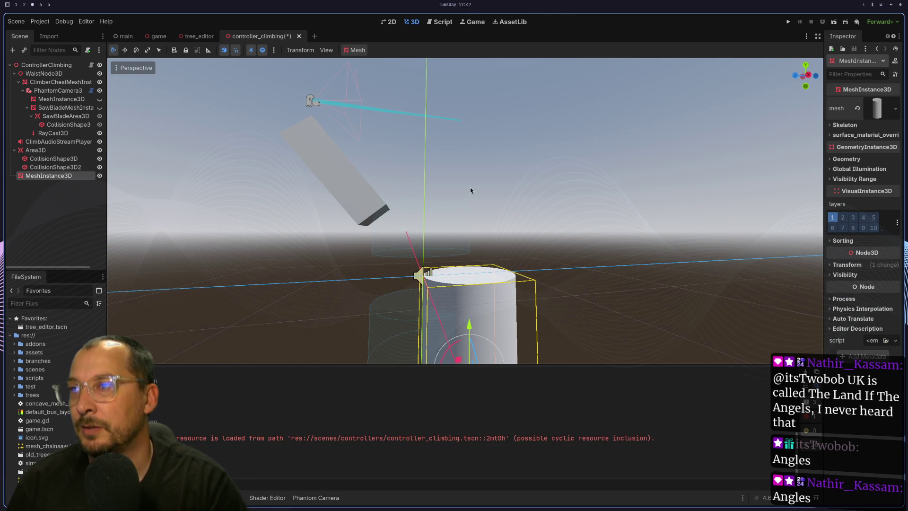
left_click(437, 222)
Raise CollisionShape3D2 by 1 unit with its Y gizmo arrow.
mouse_move(436, 222)
left_mouse_down()
mouse_move(437, 259)
mouse_move(431, 226)
mouse_move(412, 283)
left_mouse_up()
left_click(430, 244)
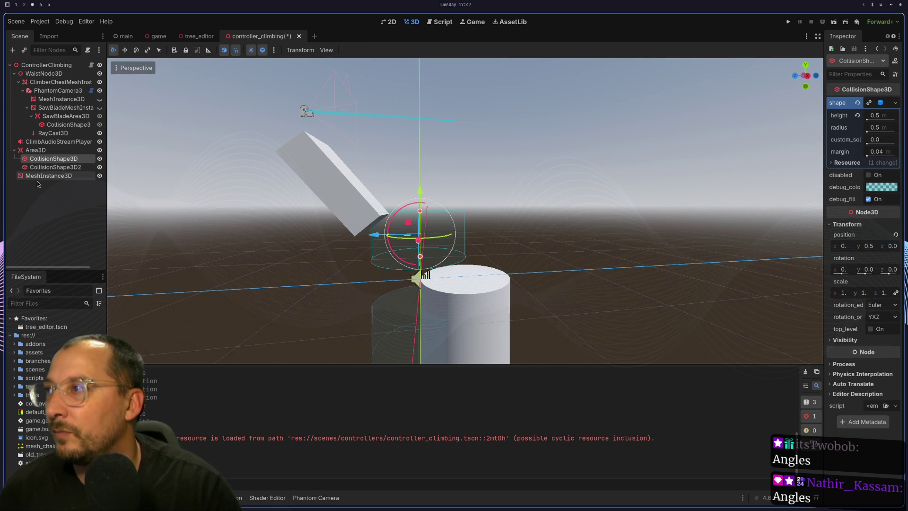
left_click(49, 168)
mouse_move(420, 233)
left_mouse_down()
mouse_move(413, 166)
mouse_move(458, 188)
mouse_move(440, 199)
mouse_move(450, 185)
left_mouse_up()
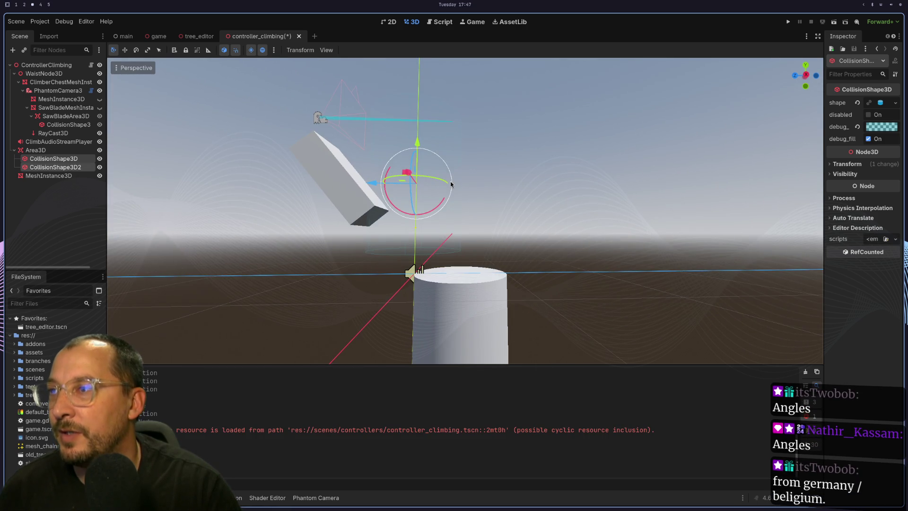
Lift the cylinder MeshInstance3D up to about height 3, then lower it back along Y.
left_click(457, 327)
mouse_move(459, 325)
left_mouse_down()
mouse_move(456, 262)
mouse_move(448, 320)
left_mouse_up()
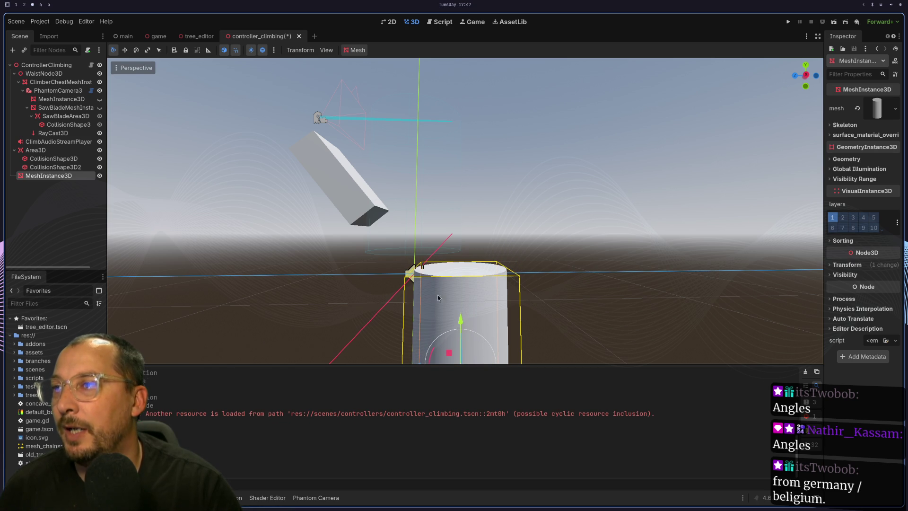
mouse_move(478, 171)
left_mouse_down()
mouse_move(493, 242)
mouse_move(479, 215)
left_mouse_up()
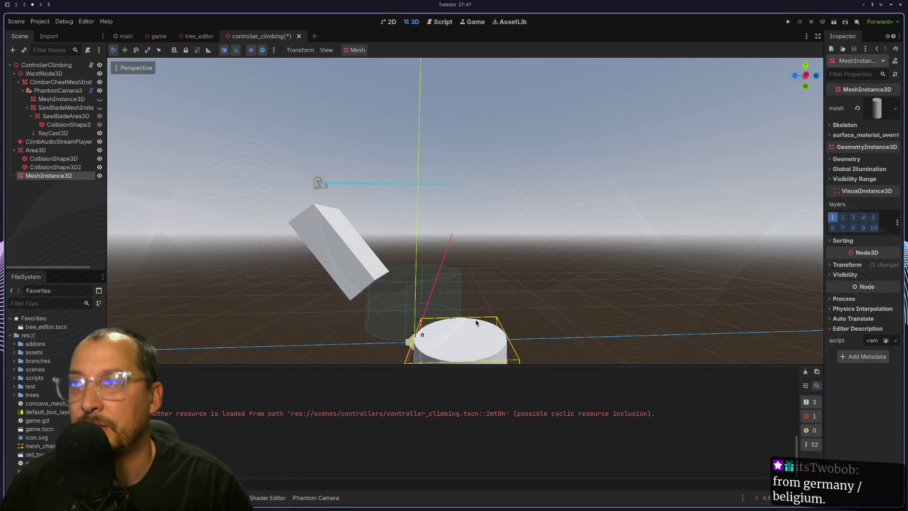
scroll(478, 322, "down", 3)
left_click_drag(463, 326, 463, 147)
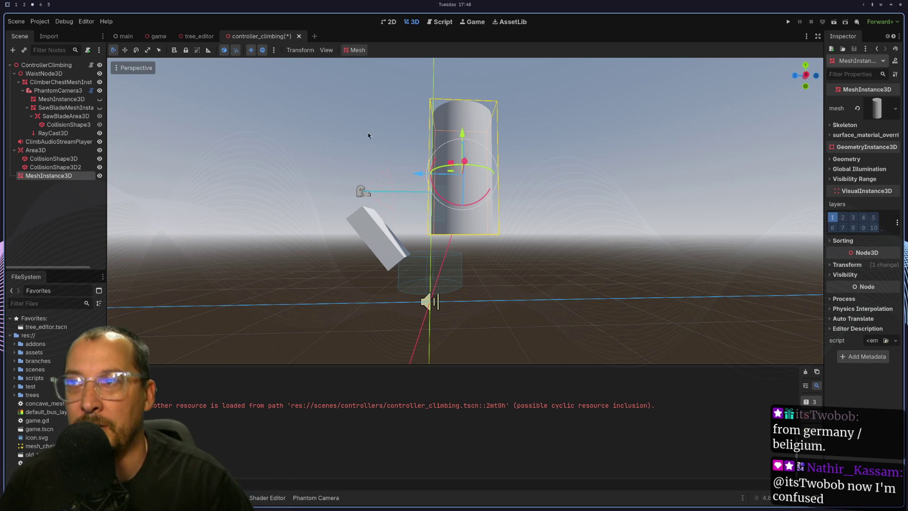
scroll(393, 158, "up", 3)
scroll(450, 137, "down", 2)
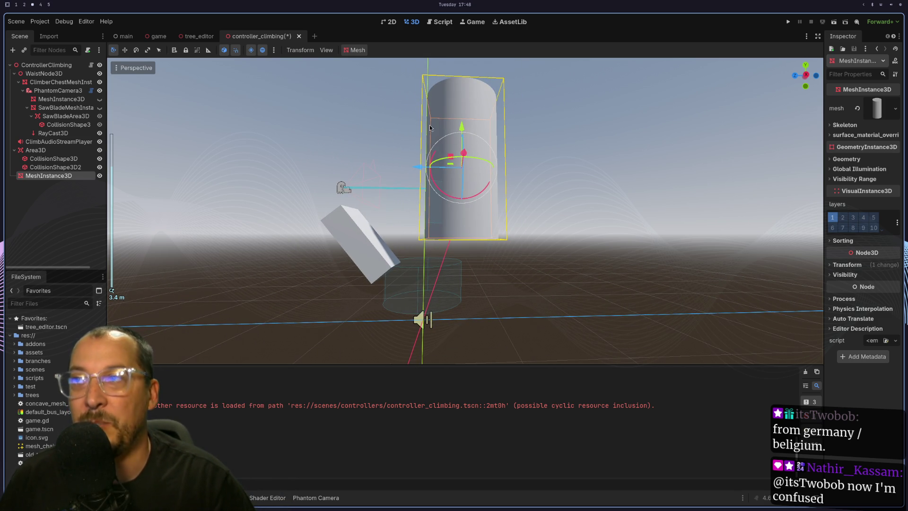
mouse_move(460, 124)
left_mouse_down()
mouse_move(439, 291)
mouse_move(453, 71)
mouse_move(463, 289)
mouse_move(464, 199)
mouse_move(462, 118)
mouse_move(454, 303)
mouse_move(452, 264)
left_mouse_up()
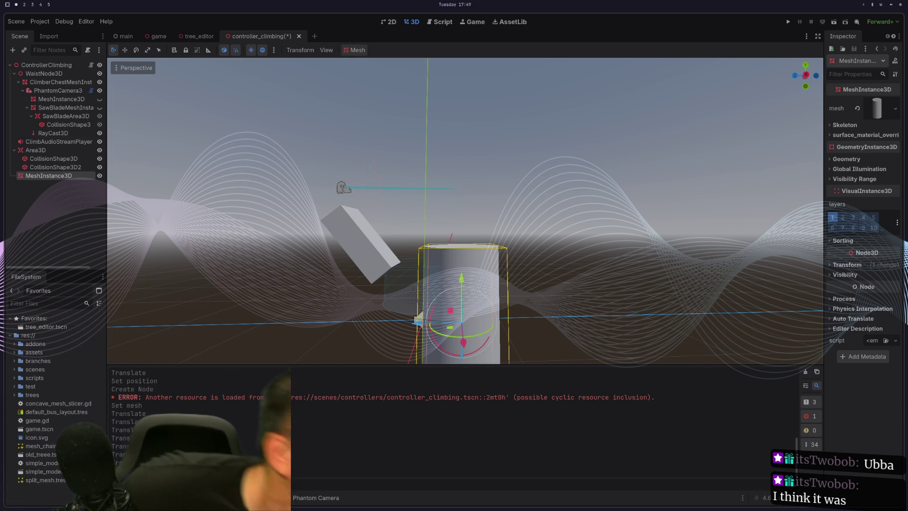
Return to the Godot editor's desktop workspace.
key("super+3")
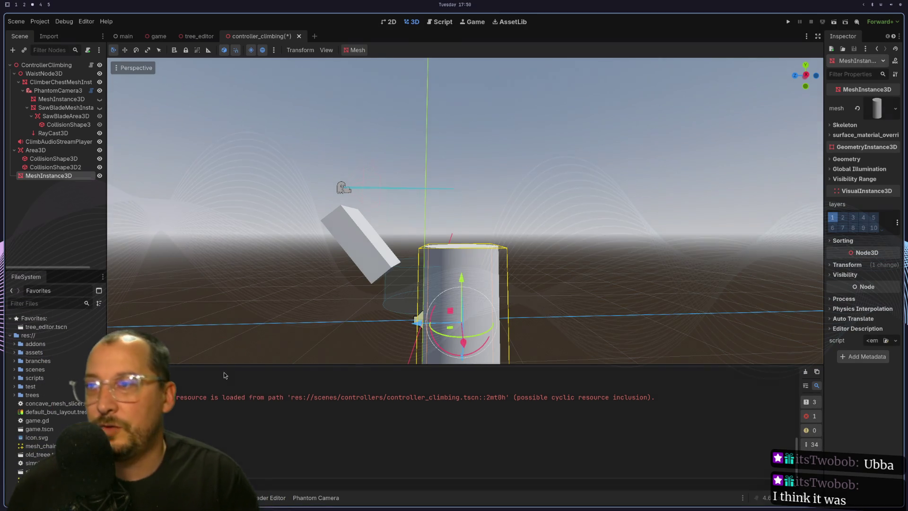
Zoom in on the cylinder in the 3D viewport, then switch to desktop workspace 1.
scroll(520, 290, "up", 3)
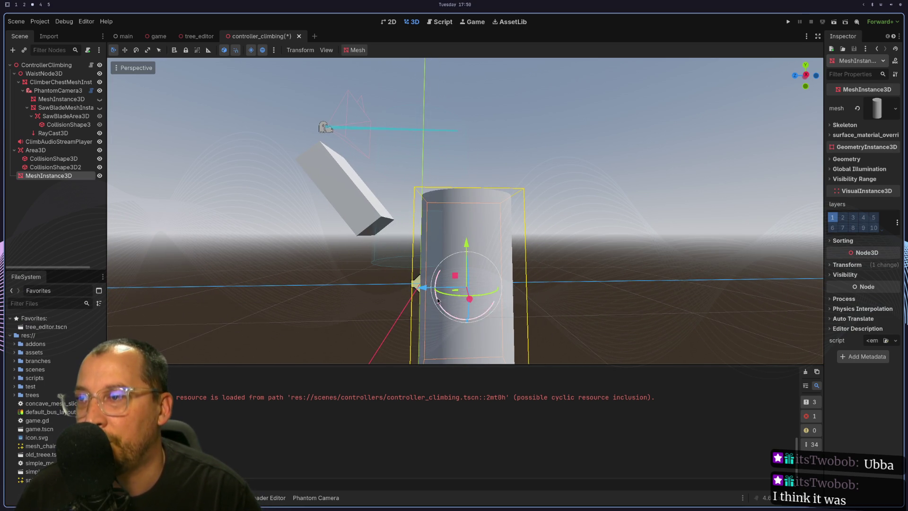
left_click_drag(414, 287, 395, 292)
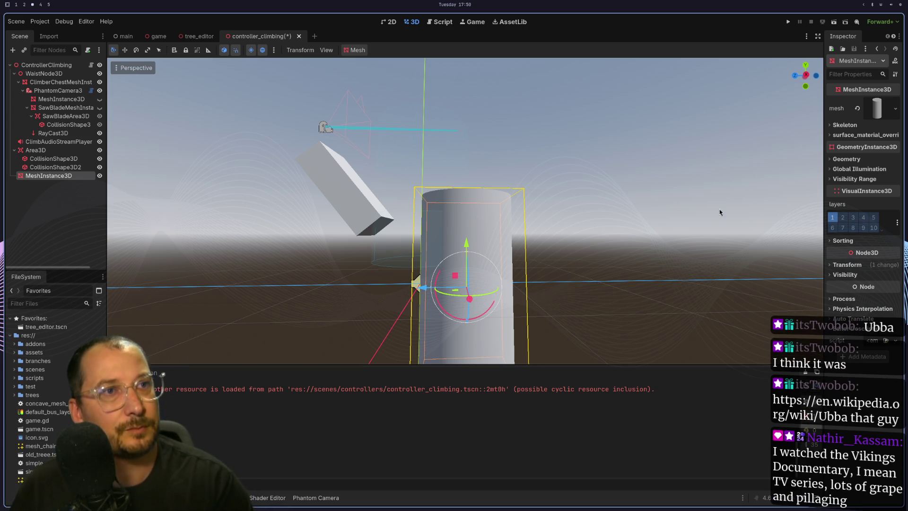
key("super+1")
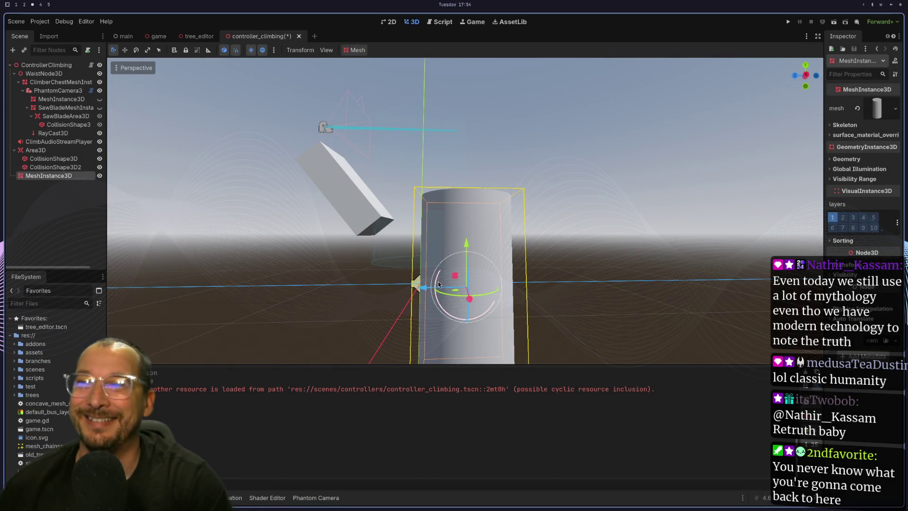
Move the 3D camera lower and closer to the cylinder MeshInstance3D above the Area3D.
mouse_move(438, 282)
left_mouse_down()
mouse_move(385, 255)
mouse_move(404, 260)
mouse_move(415, 286)
mouse_move(461, 229)
mouse_move(449, 384)
mouse_move(453, 329)
mouse_move(452, 337)
left_mouse_up()
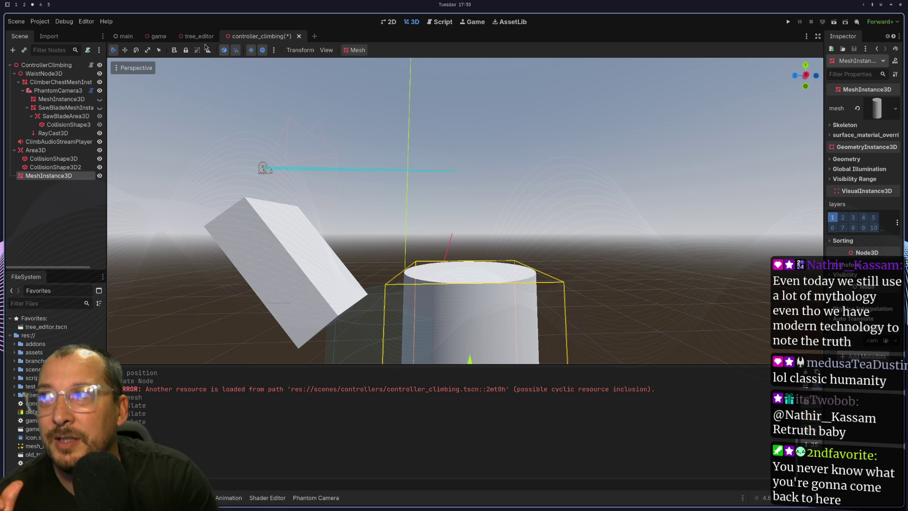
left_click(190, 38)
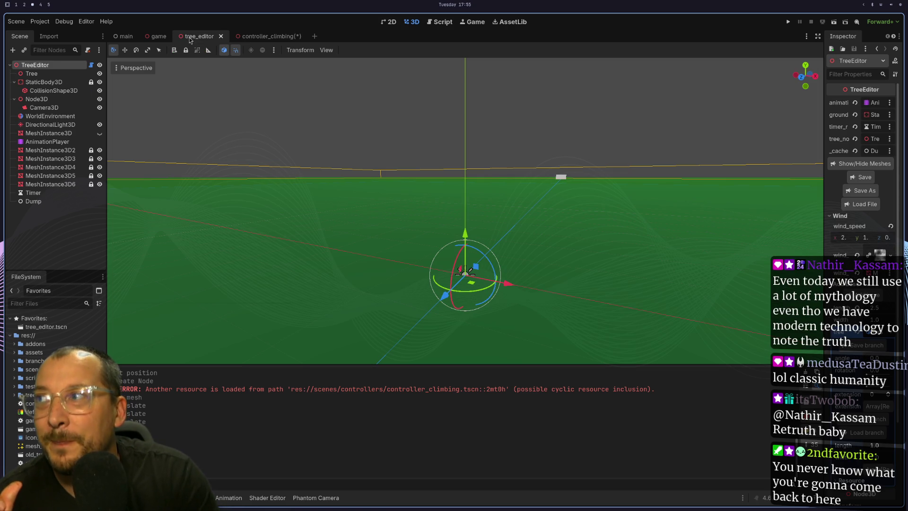
Switch from the tree_editor scene to the controller_climbing scene tab.
left_click(251, 38)
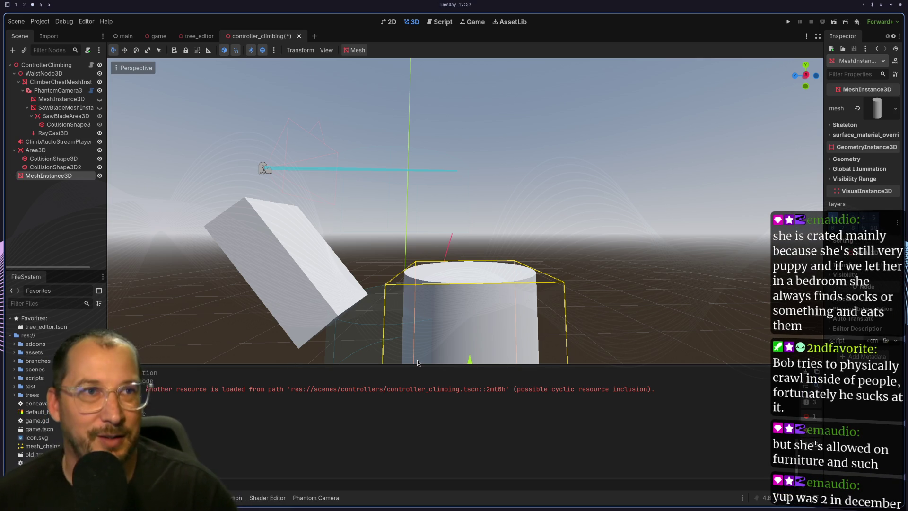
key("super+2")
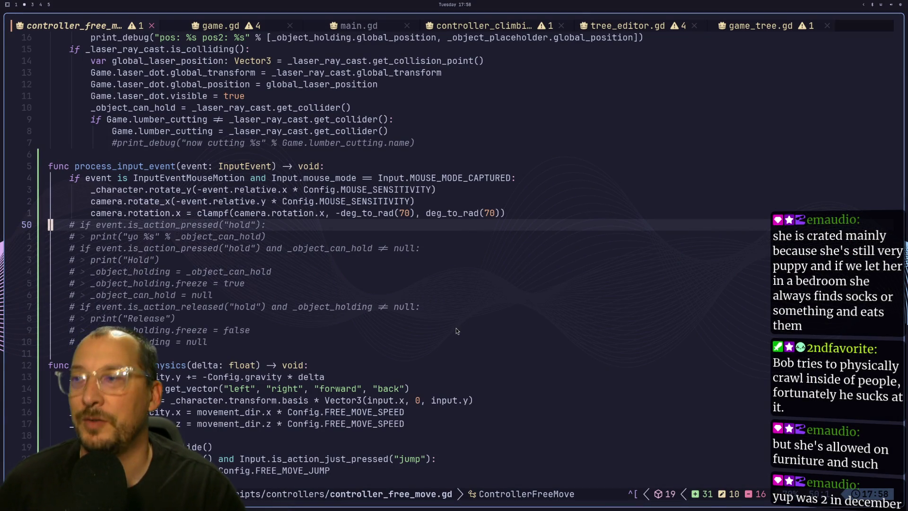
Save controller_free_move.gd with :w and look over its input-handling function.
key("j")
key("k")
key("k")
type(":w")
key("Return")
key("k")
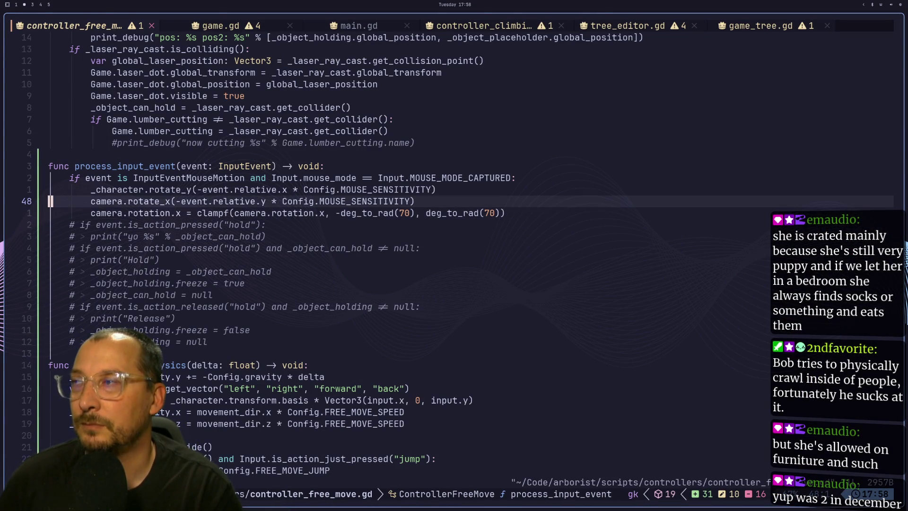
key("k")
key("k")
key("k")
key("j")
key("j")
key("j")
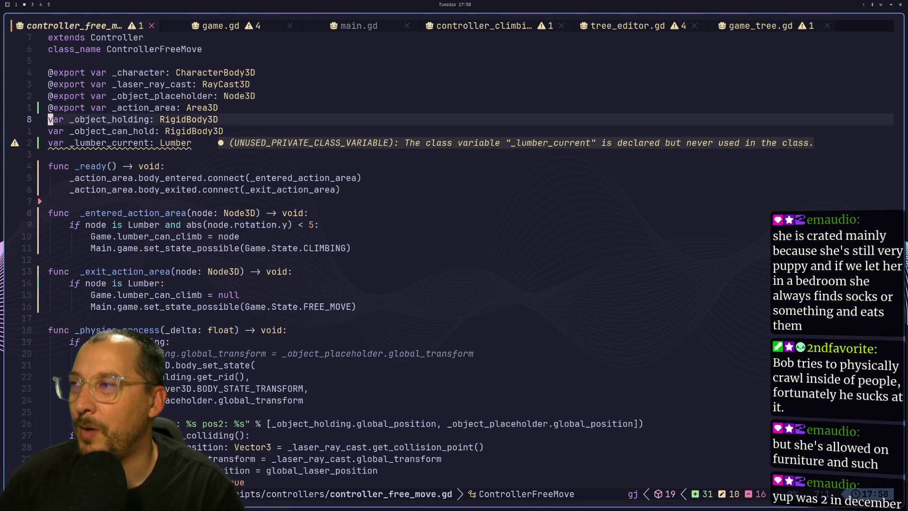
key("j")
key("j")
key("j")
key("k")
key("k")
key("k")
Jump through the game.gd, main.gd and controller_climbing.gd buffers, then return to Godot.
key("ctrl+o")
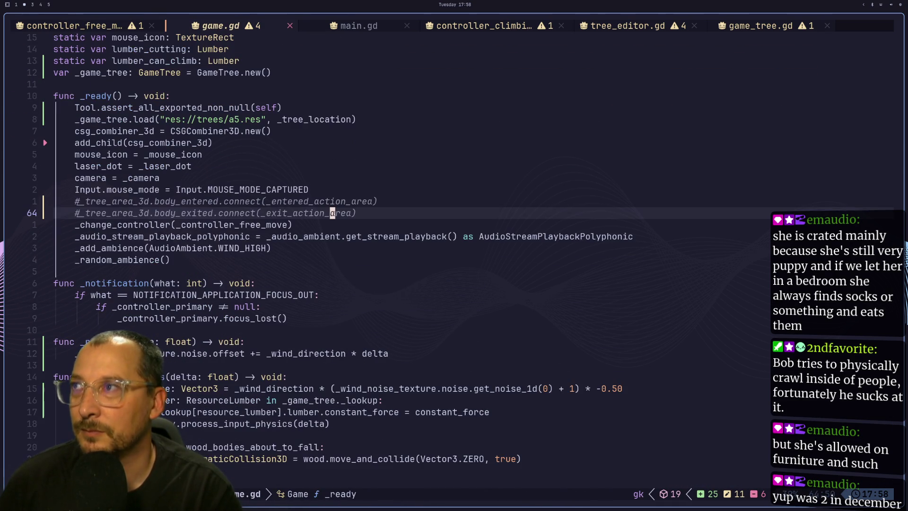
key("ctrl+i")
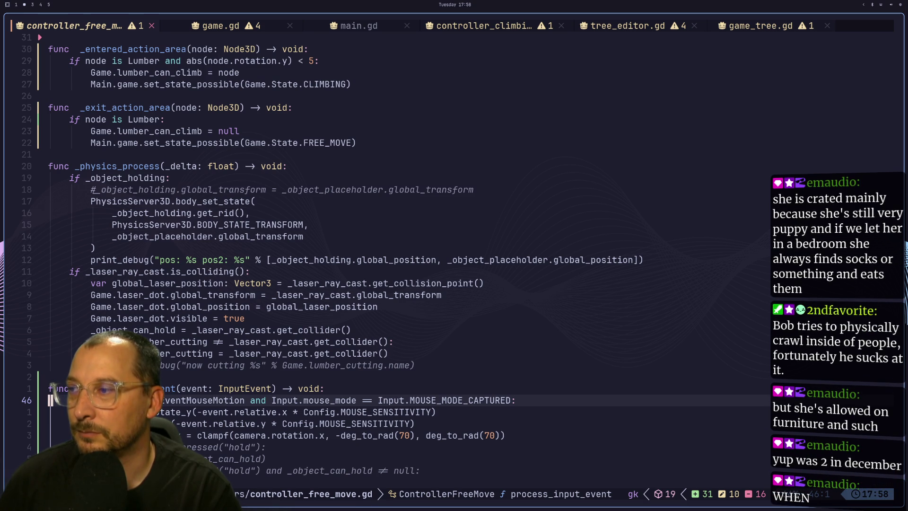
key("ctrl+o")
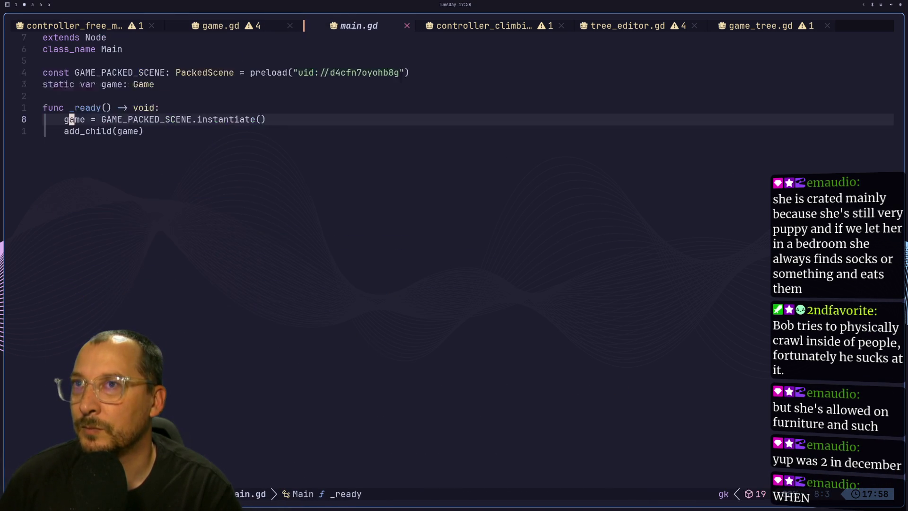
key("ctrl+o")
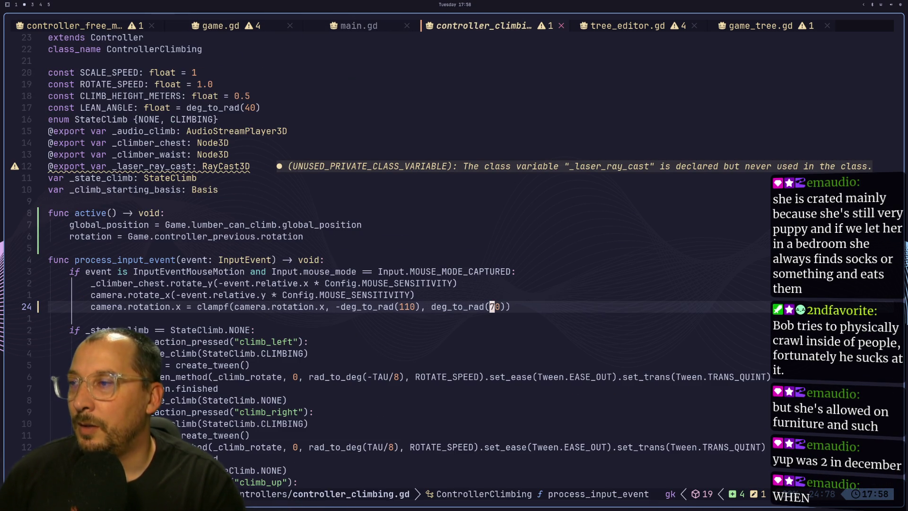
key("super+3")
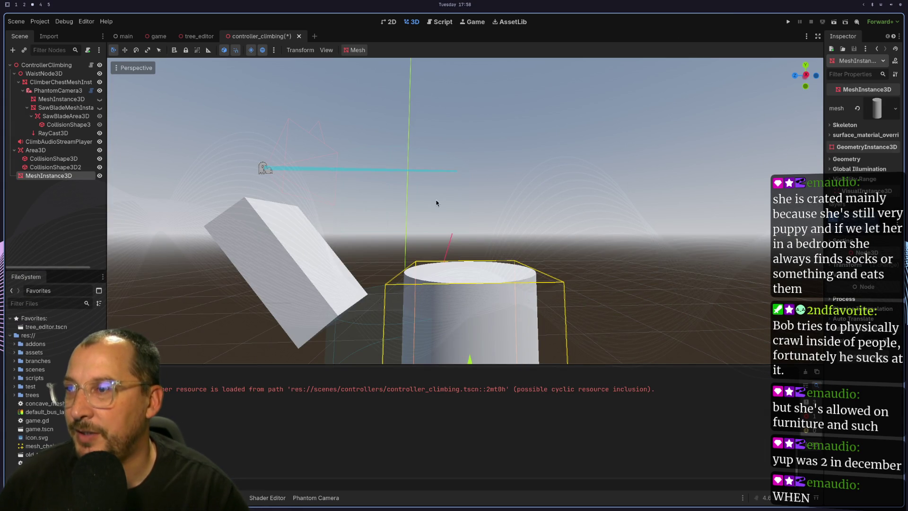
Delete the MeshInstance3D cylinder node from the scene.
scroll(523, 256, "down", 5)
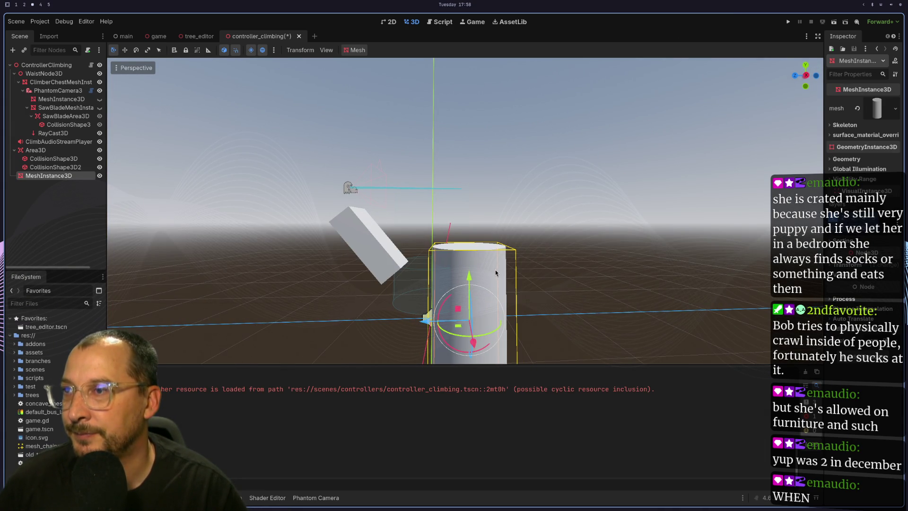
right_click(58, 176)
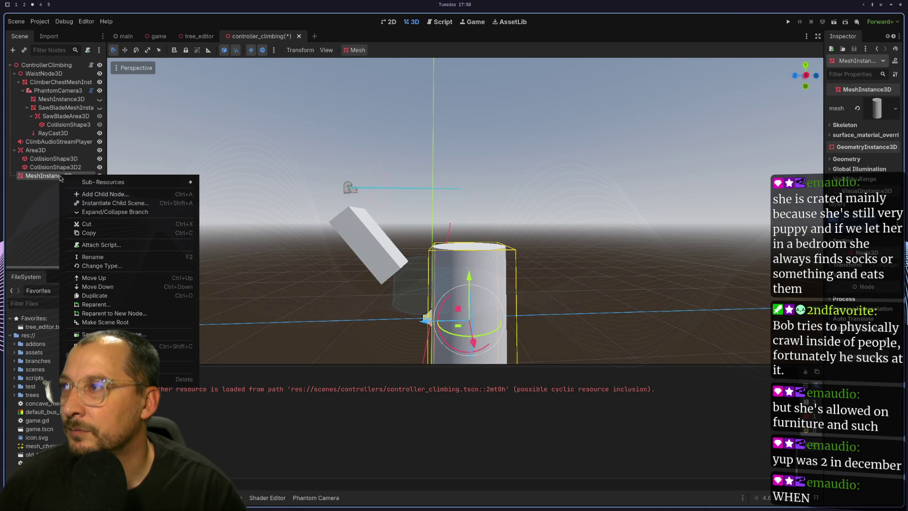
left_click(184, 378)
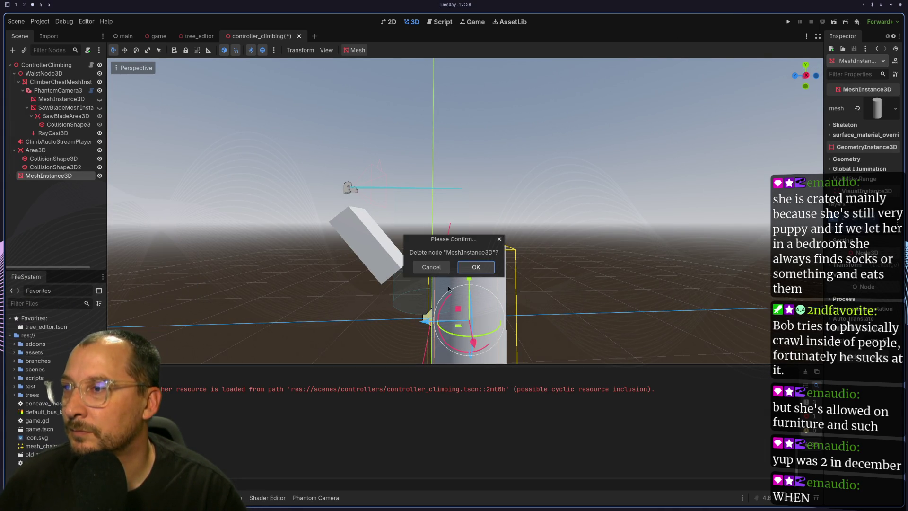
left_click(476, 267)
Rename the first collision shape to TopCollisionShape3D.
left_click(65, 159)
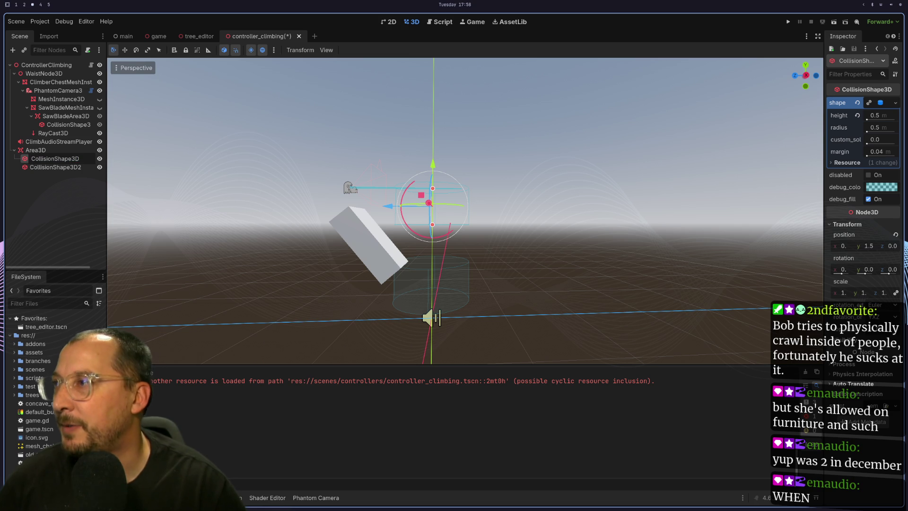
type("Top")
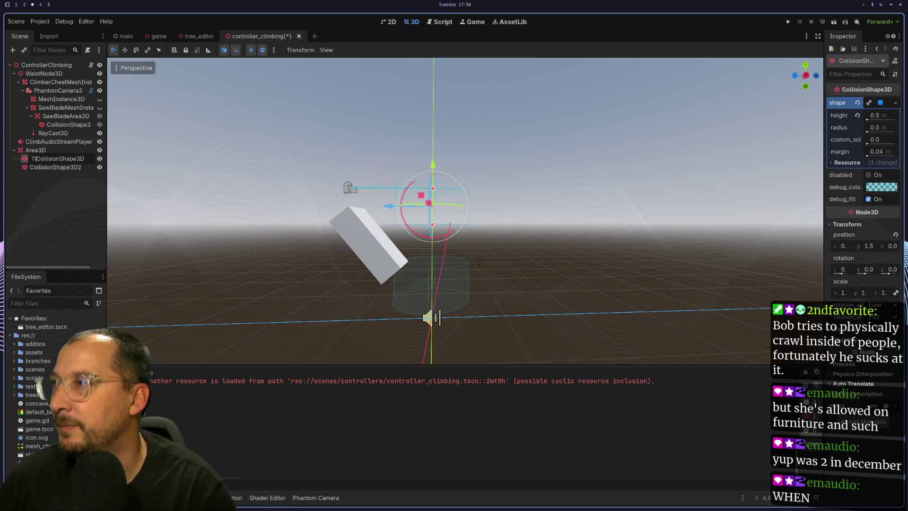
key("Return")
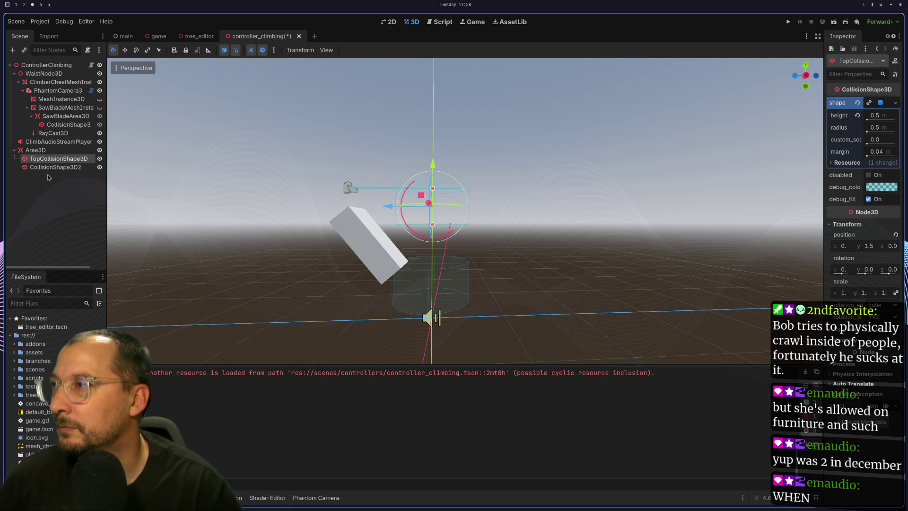
Rename CollisionShape3D2 to BottomCollisionShape3D.
double_click(85, 167)
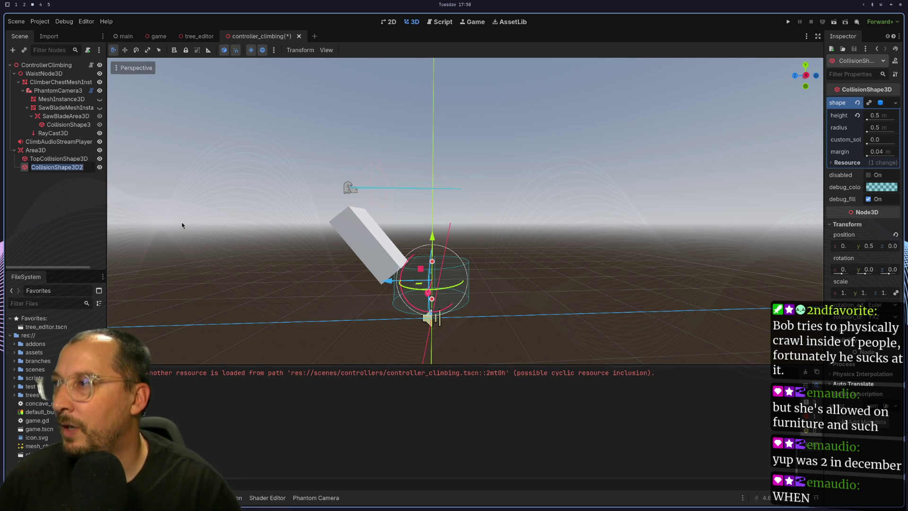
key("End")
key("BackSpace")
key("Home")
type("Botton")
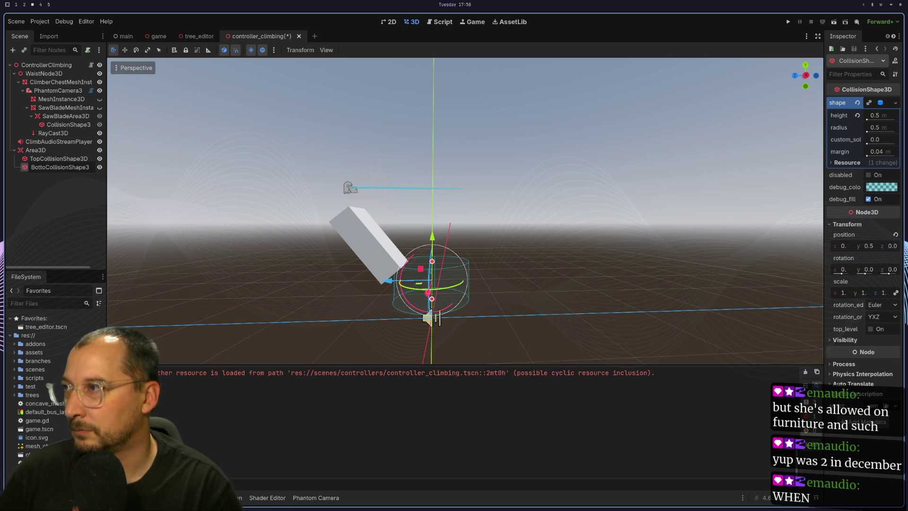
key("Escape")
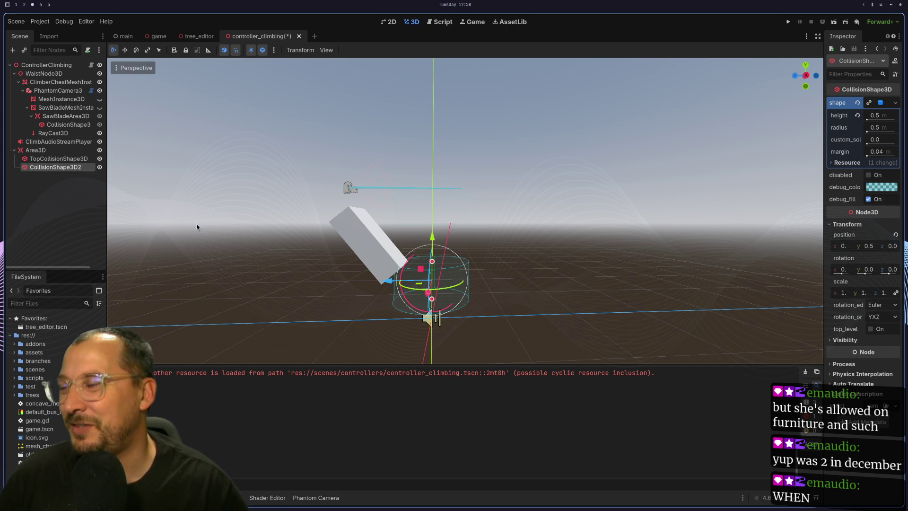
double_click(41, 168)
key("Home")
type("Bottom")
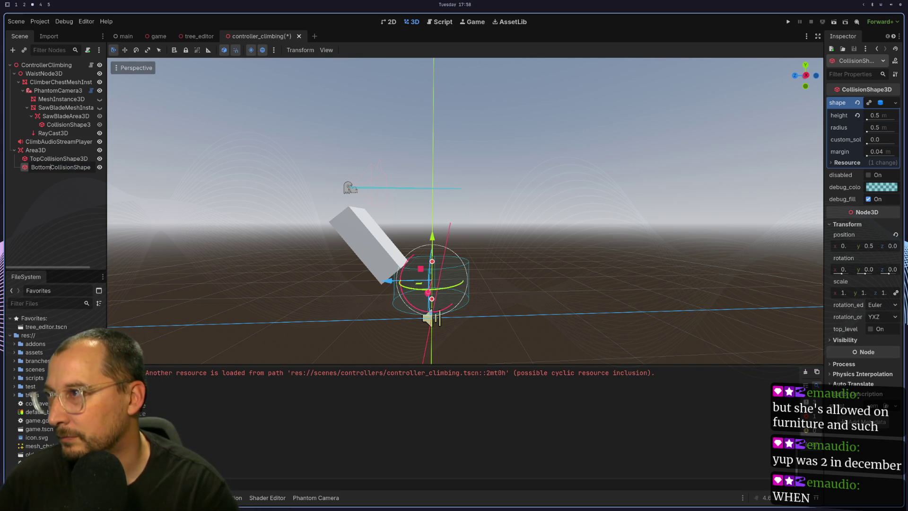
key("Return")
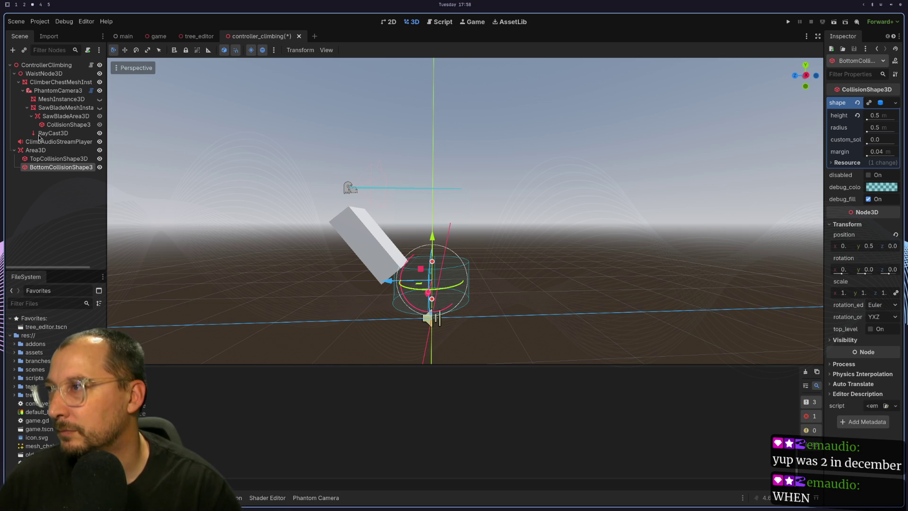
double_click(82, 171)
key("End")
key("BackSpace")
key("Return")
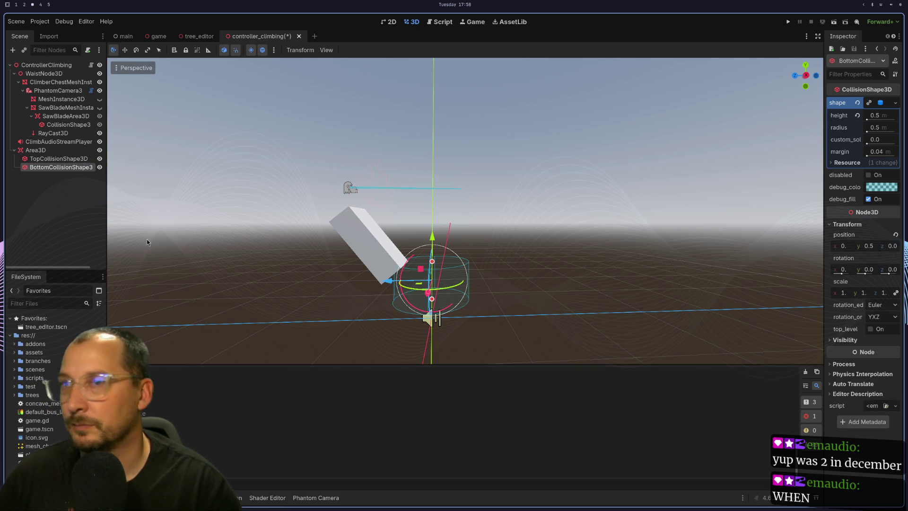
left_click(40, 143)
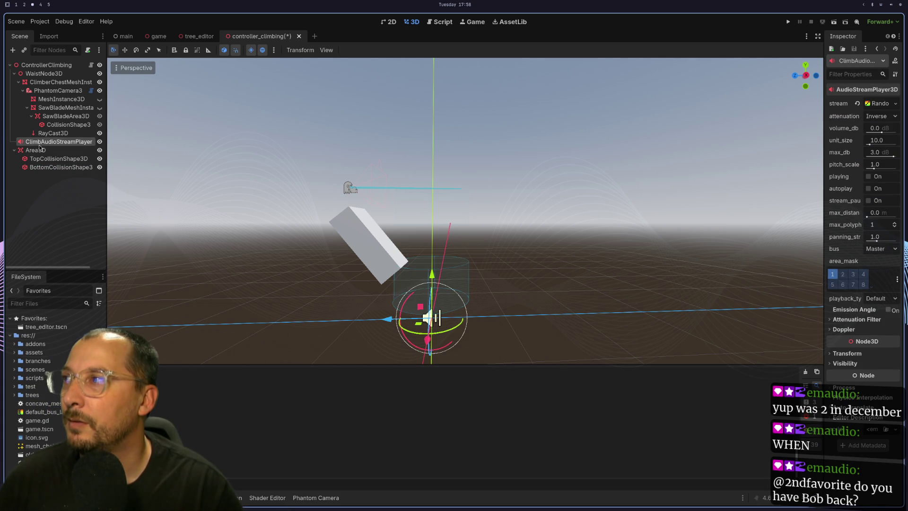
Select Area3D, widen the Inspector, and expand its Collision layer and mask settings.
left_click(38, 158)
left_click(36, 150)
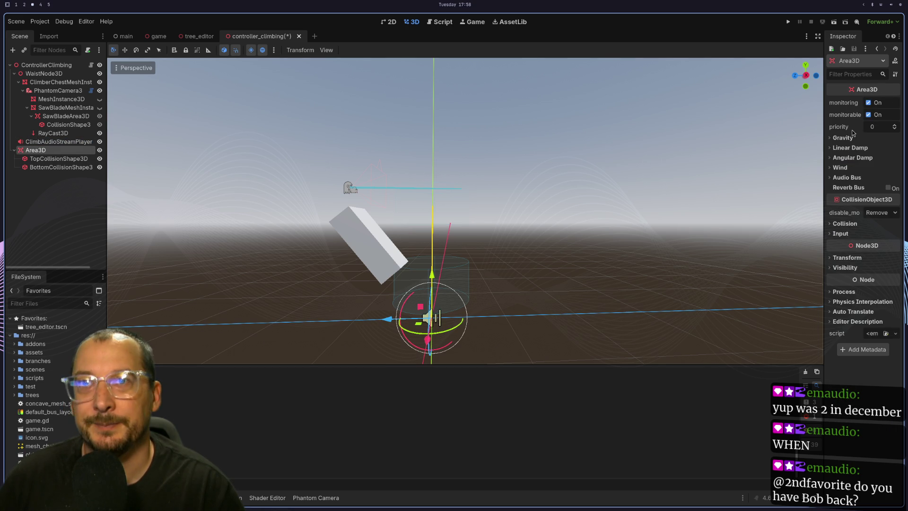
left_click_drag(770, 149, 692, 201)
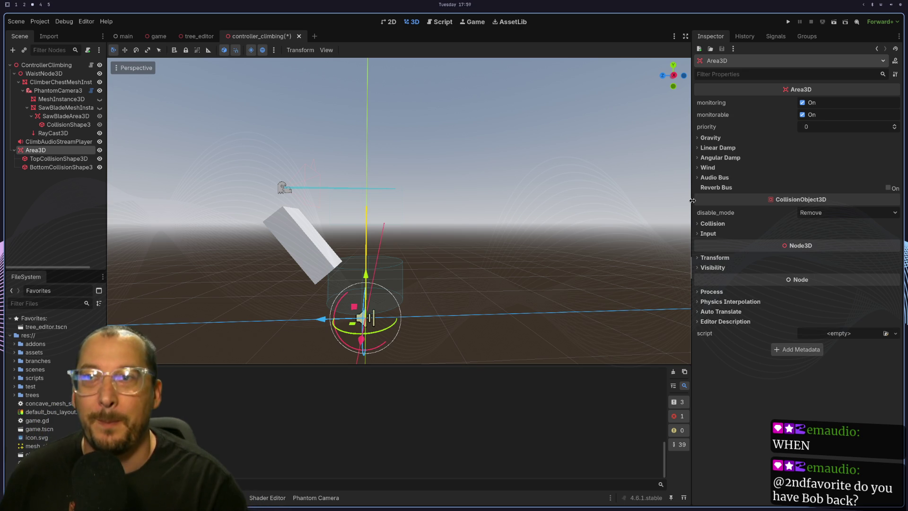
left_click(717, 259)
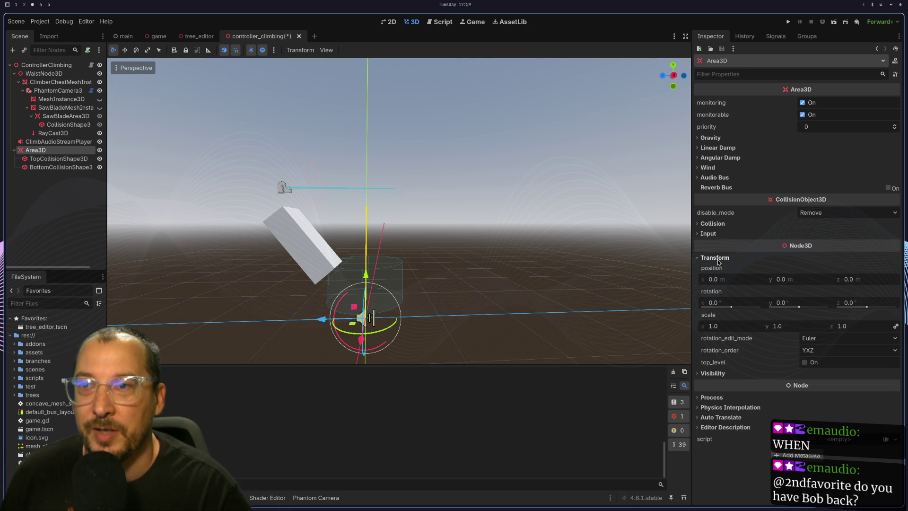
left_click(717, 259)
left_click(714, 225)
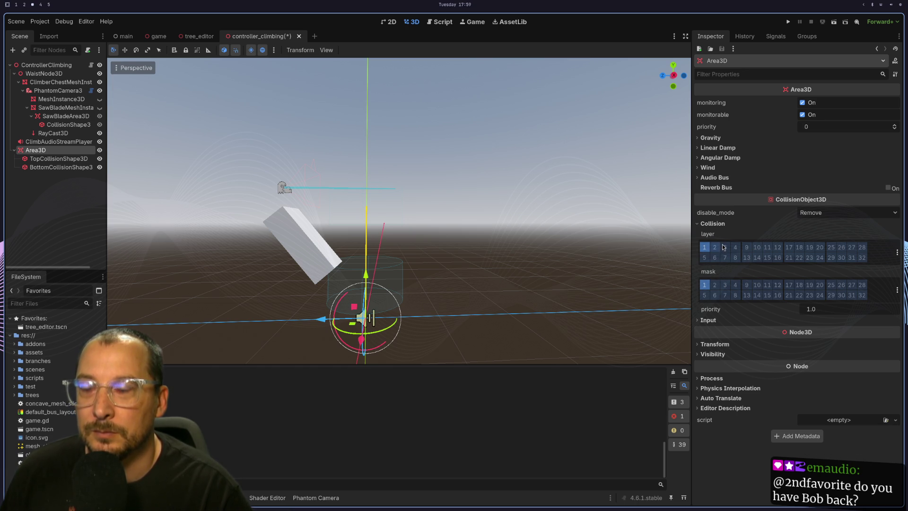
key("super+2")
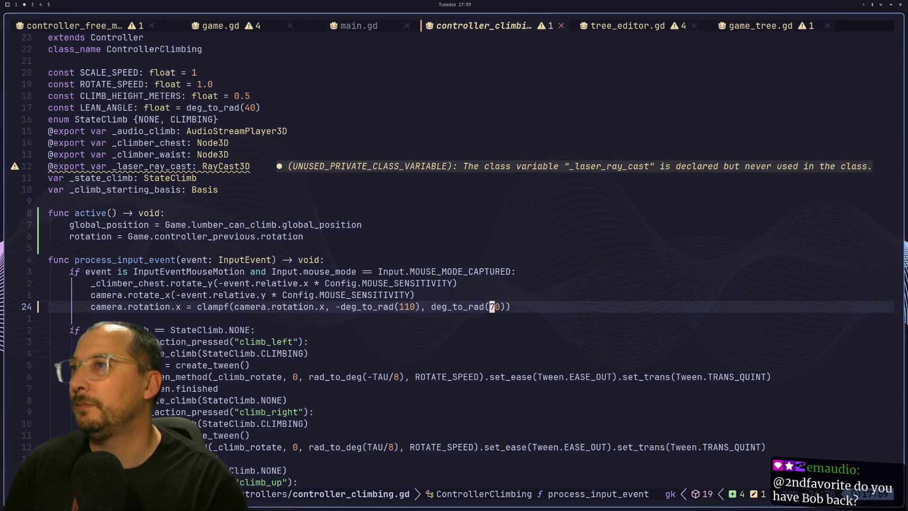
Open lumber.gd with the file finder and check its collision_mask line.
key("space")
type("flumb")
key("Return")
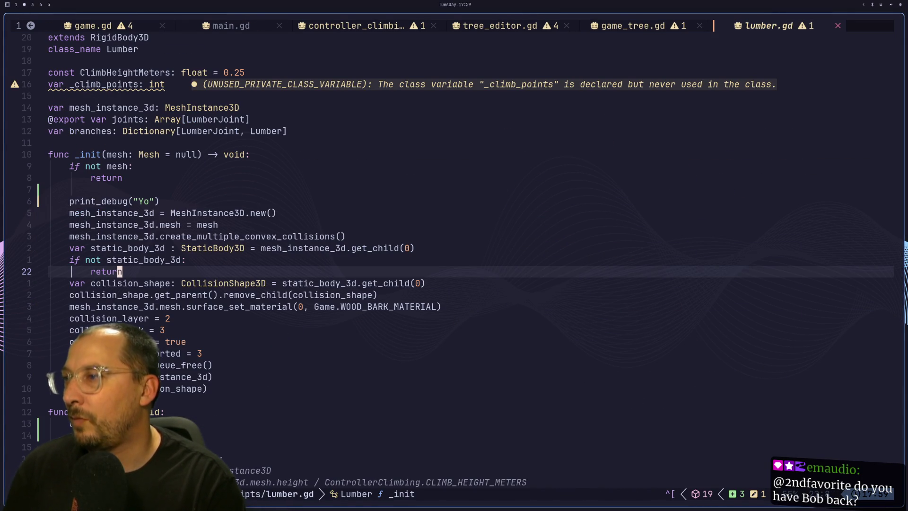
key("j")
key("j")
key("j")
key("j")
key("l")
key("l")
key("l")
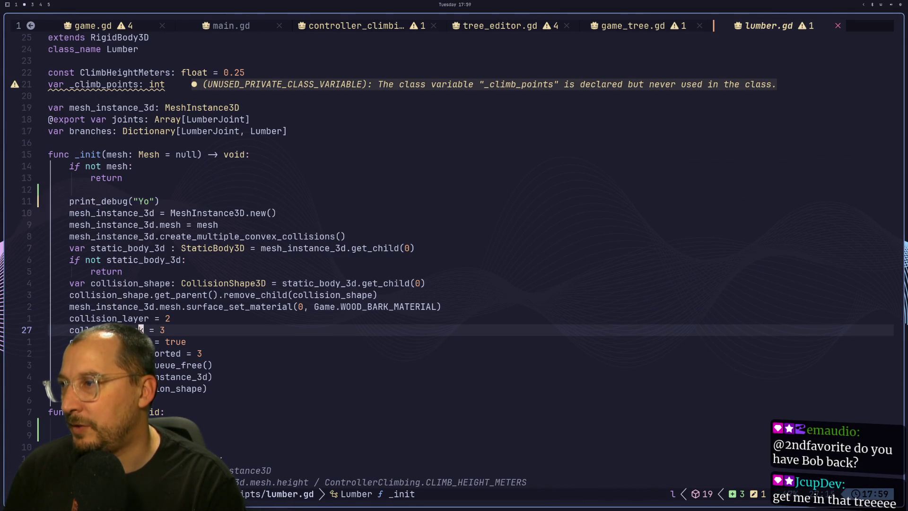
key("super+3")
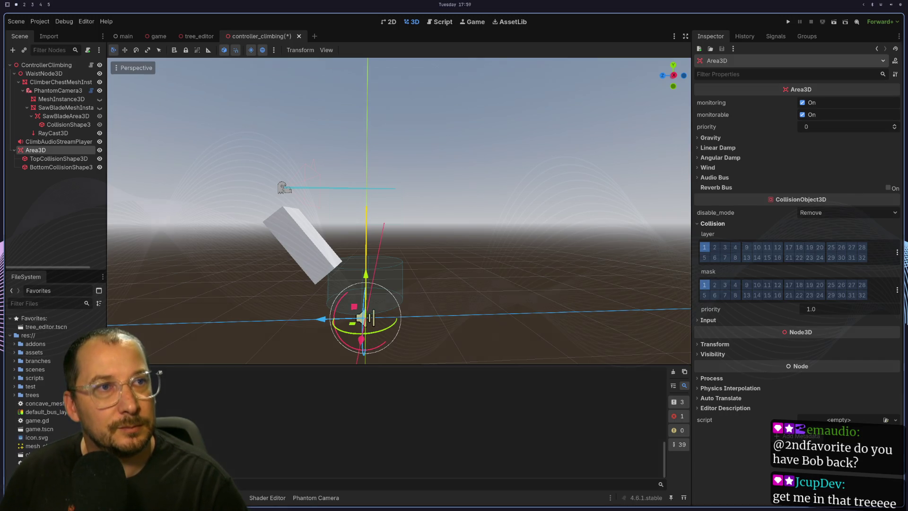
key("super+1")
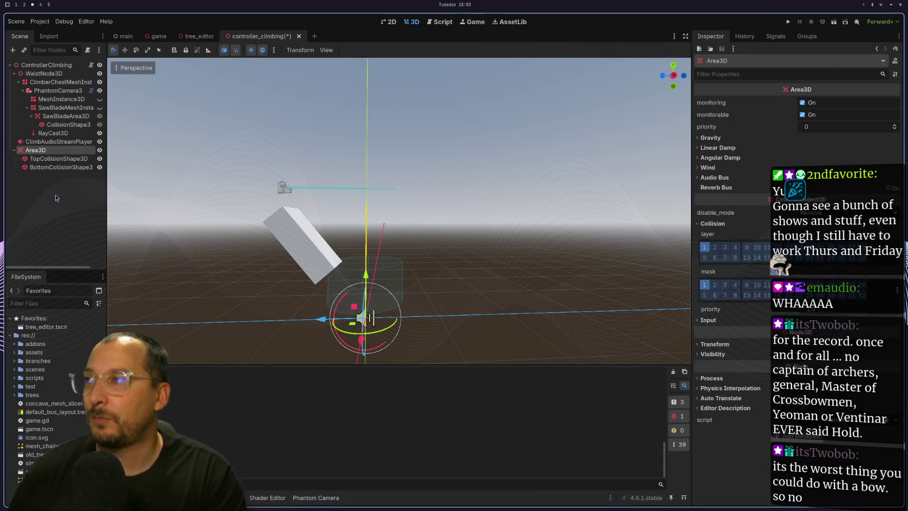
Inspect TopCollisionShape3D, Area3D and ControllerClimbing in a widened Scene tree.
left_click(50, 158)
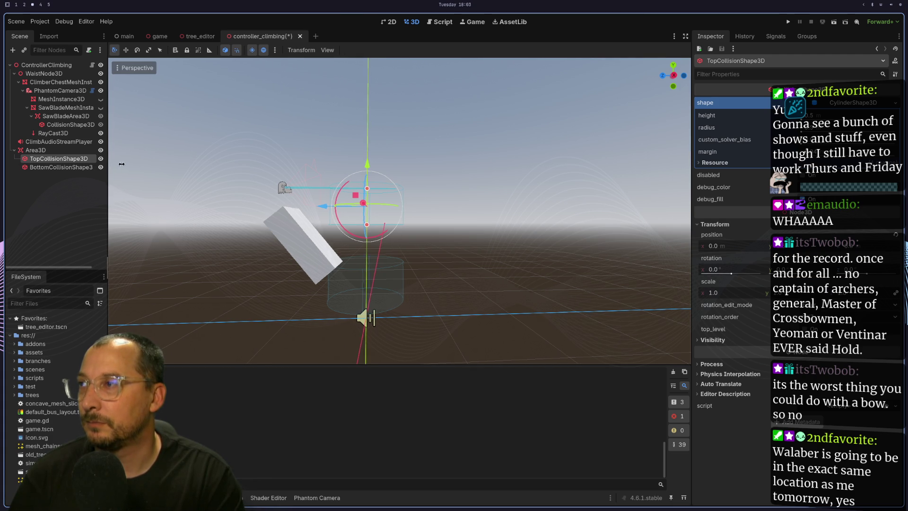
left_click_drag(114, 163, 131, 163)
left_click(44, 151)
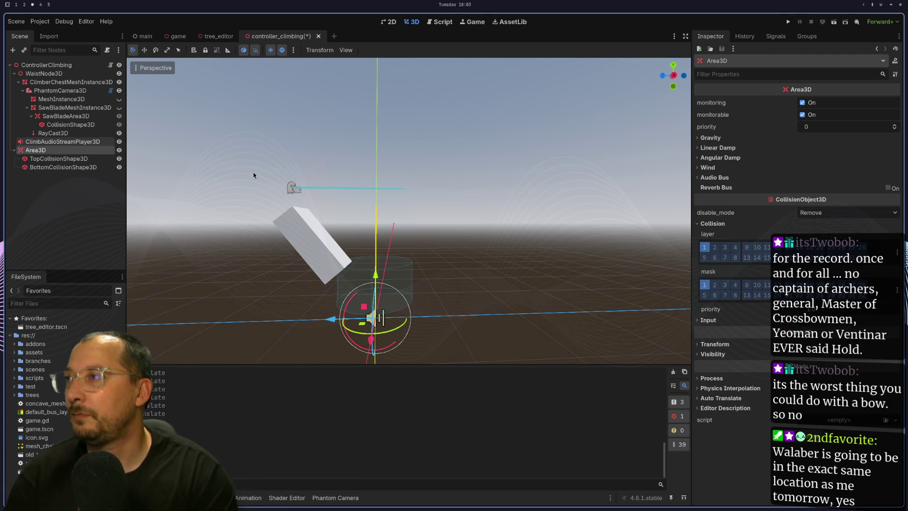
left_click(97, 63)
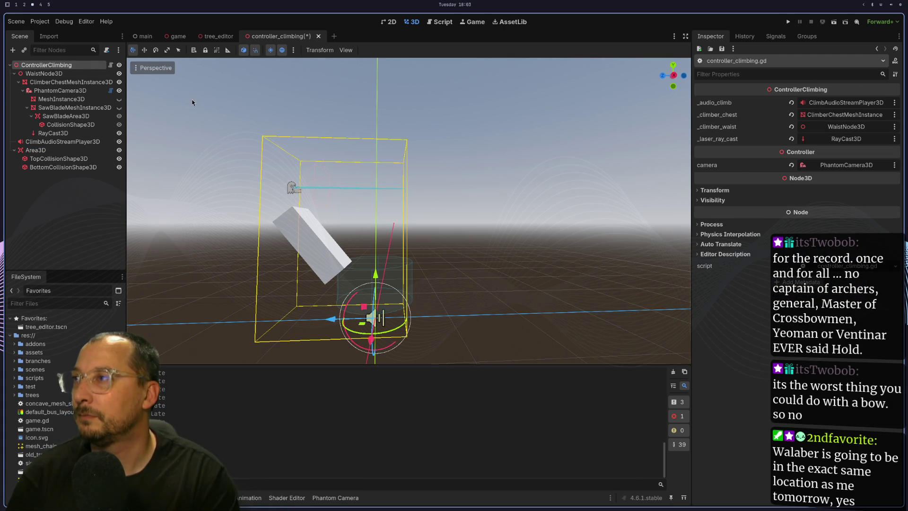
key("super+2")
key("j")
key("j")
key("j")
key("k")
key("k")
key("j")
key("j")
key("k")
key("k")
key("j")
key("k")
key("j")
key("j")
key("k")
key("j")
key("j")
key("j")
key("j")
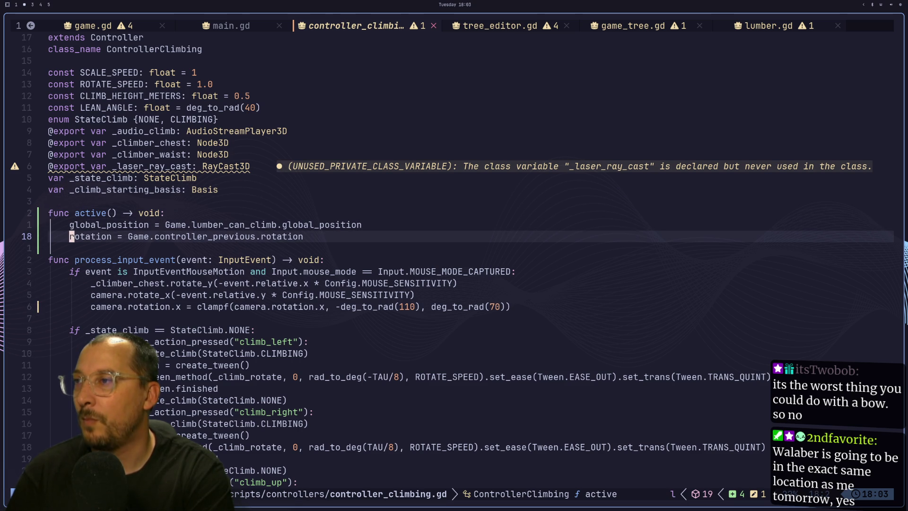
Duplicate the _laser_ray_cast export line and rename the copy to _top_collision.
key("k")
key("k")
key("k")
key("k")
key("k")
key("j")
key("j")
key("k")
key("k")
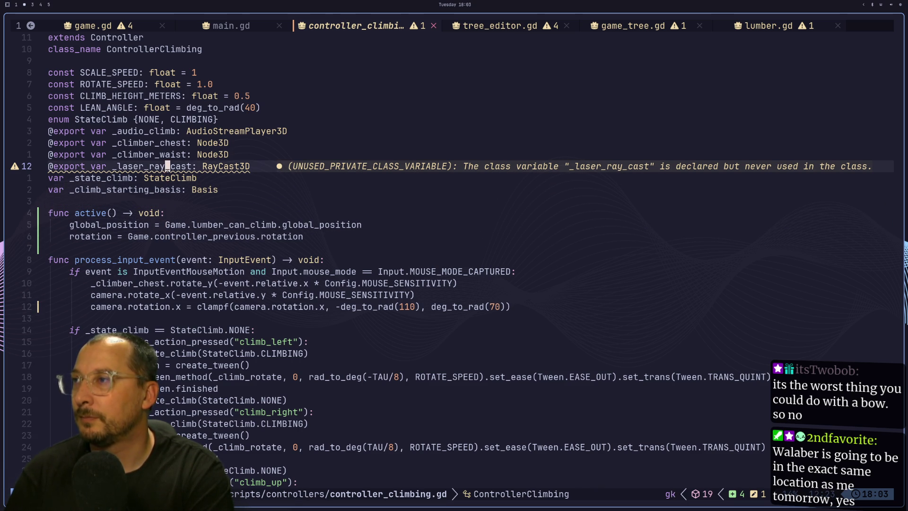
key("k")
key("o")
key("Escape")
key("k")
key("y")
key("y")
key("p")
key("p")
key("k")
key("d")
key("d")
type("cwtop_collision")
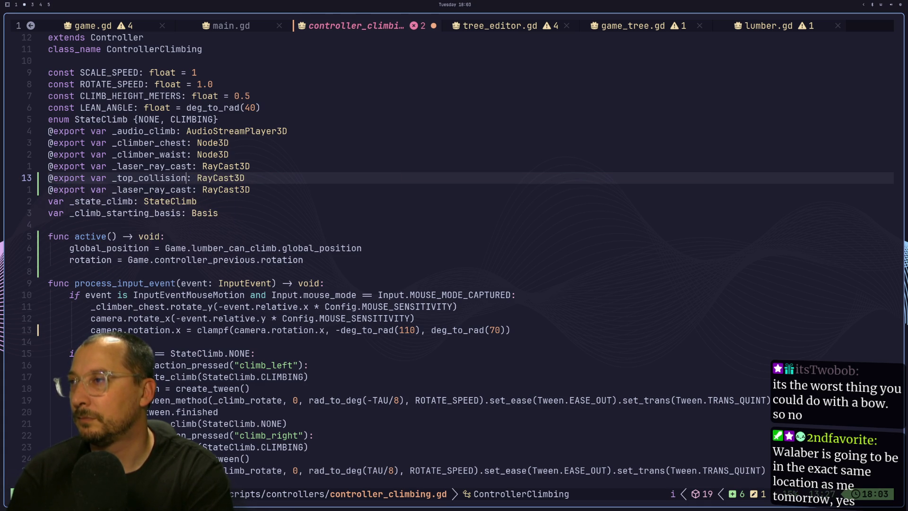
key("Escape")
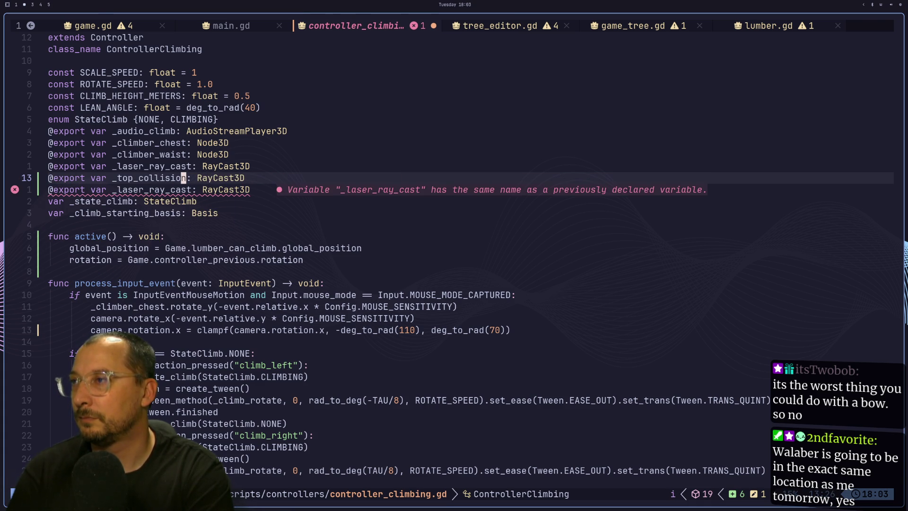
Copy the _top_collision line into a new export, _area_3d: Area3D.
key("super+3")
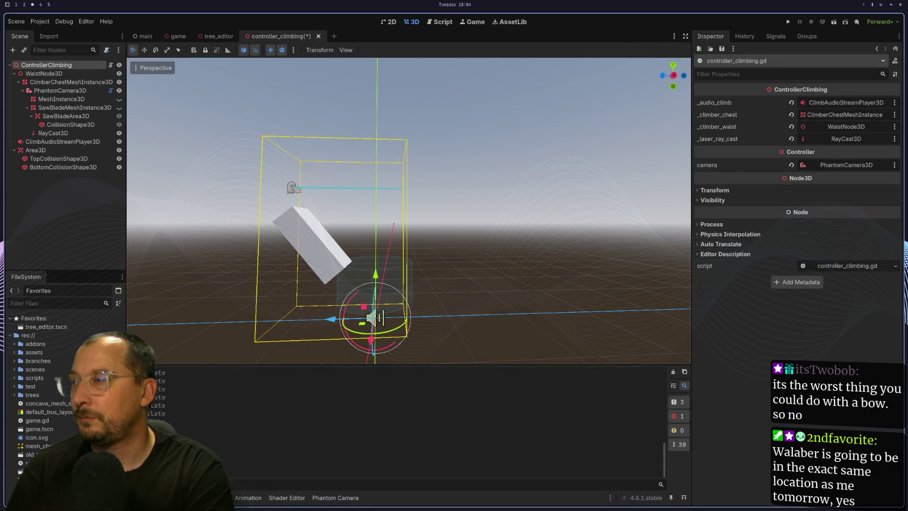
key("alt+Tab")
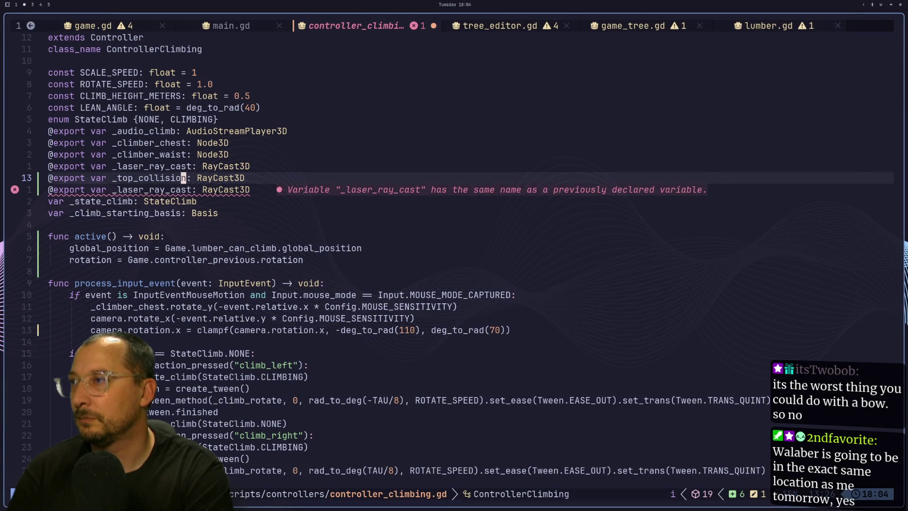
key("alt+Tab")
key("alt+Tab")
key("y")
key("y")
key("k")
key("k")
key("k")
key("j")
key("j")
key("p")
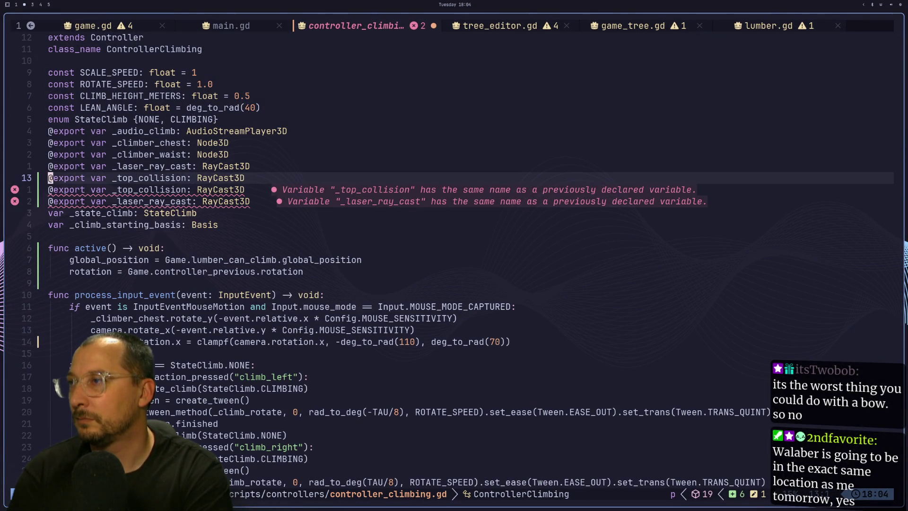
type("cw")
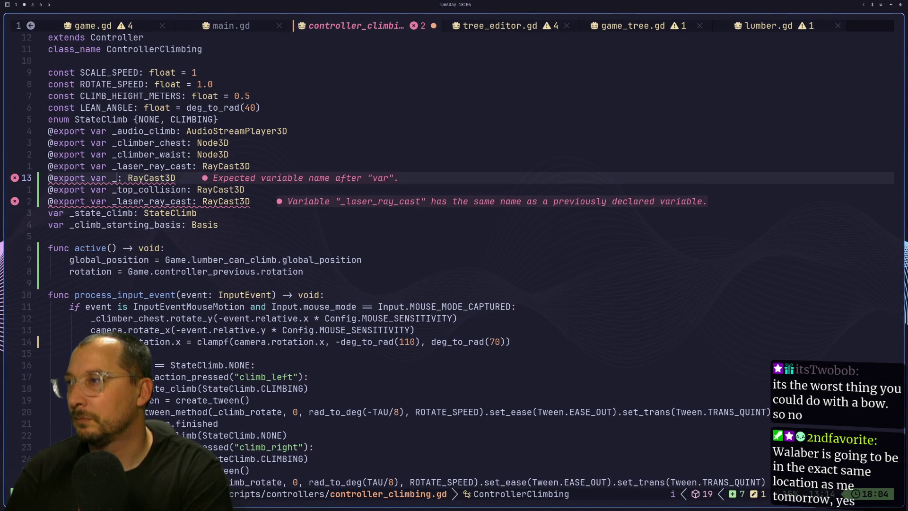
type("area_3d")
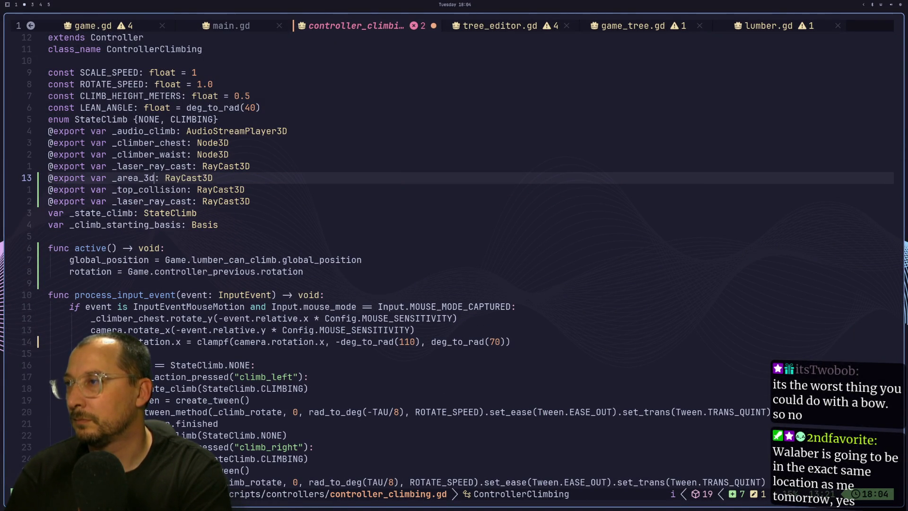
key("Escape")
key("shift+w")
key("shift+d")
type("a_3d: Area")
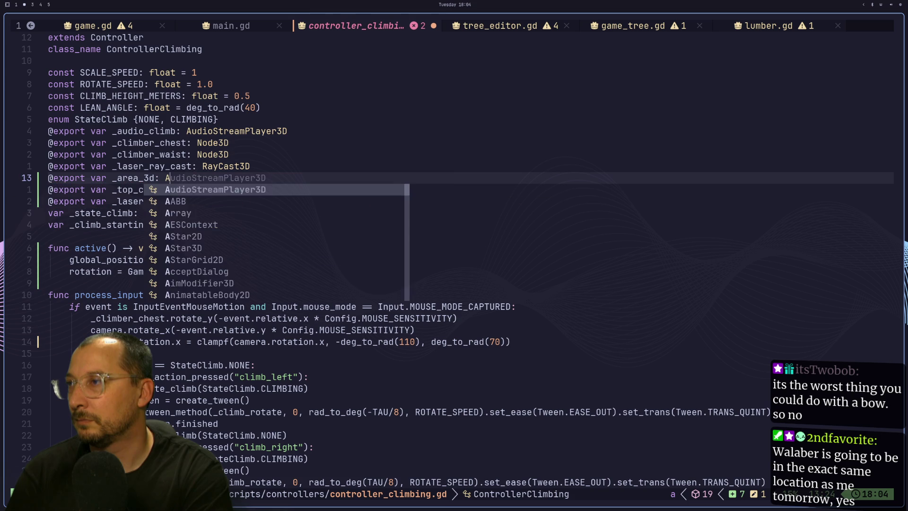
key("Down")
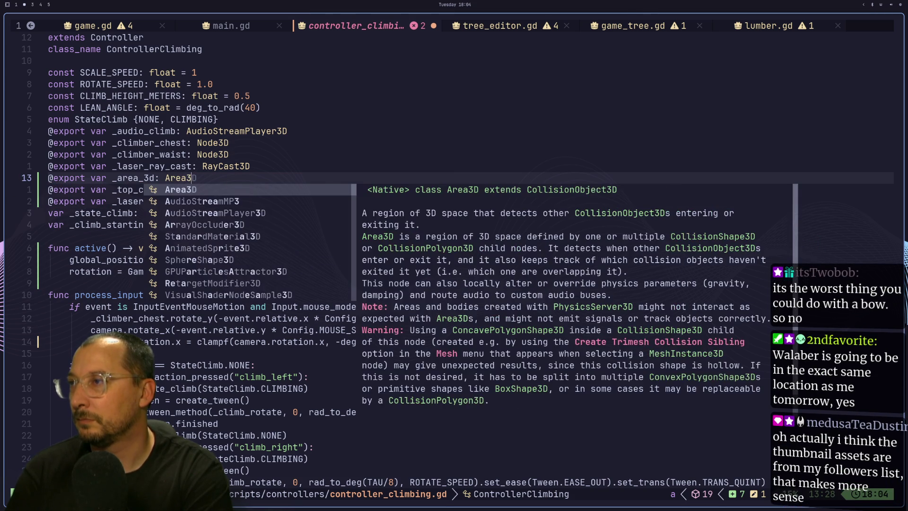
key("Escape")
Change _top_collision's type from RayCast3D to CollisionShape3D.
key("j")
key("w")
key("d")
key("w")
key("a")
key("super+3")
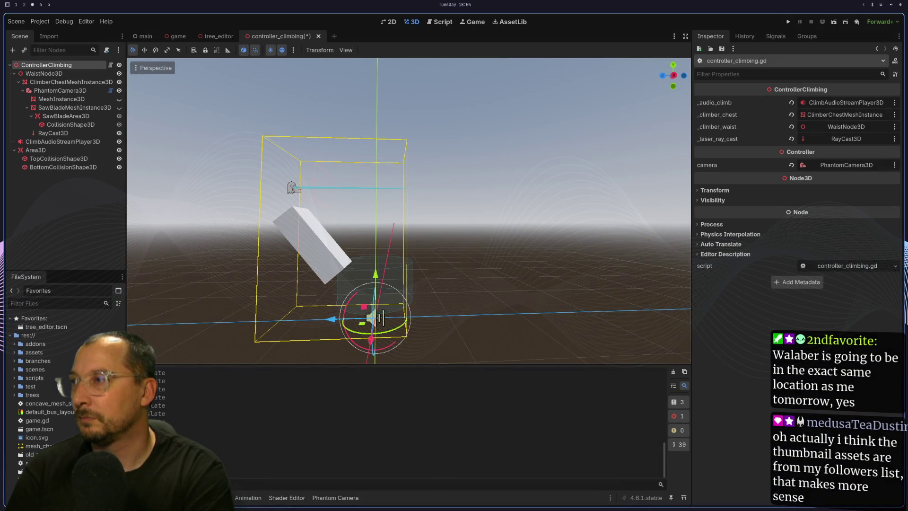
key("super+2")
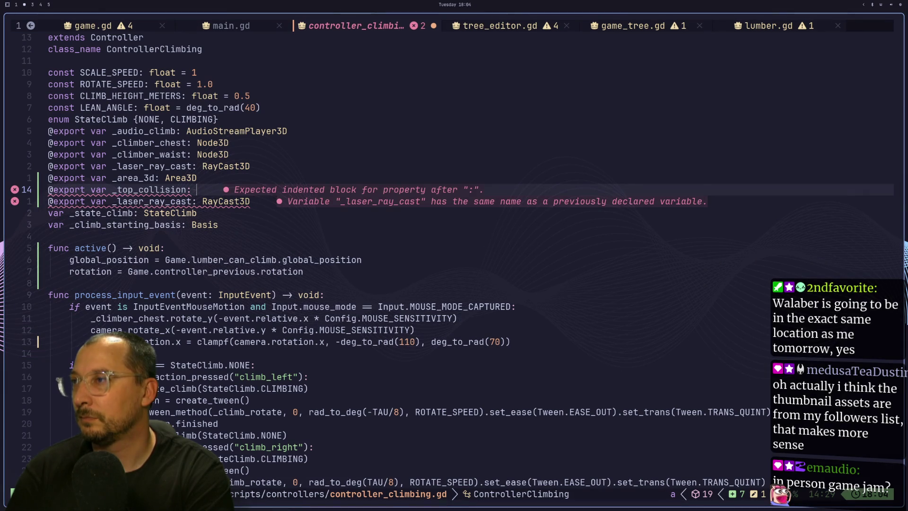
type("Collision")
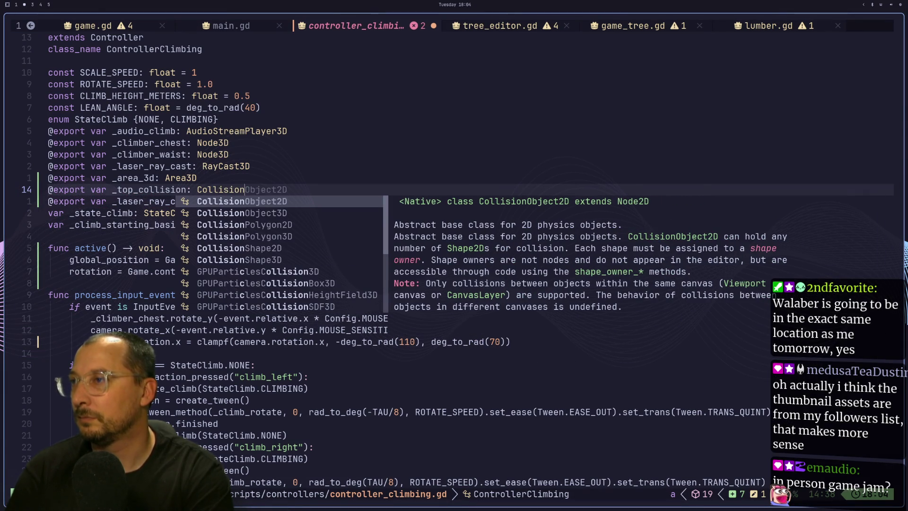
key("Down")
key("Down")
key("Down")
key("Escape")
key("g")
key("j")
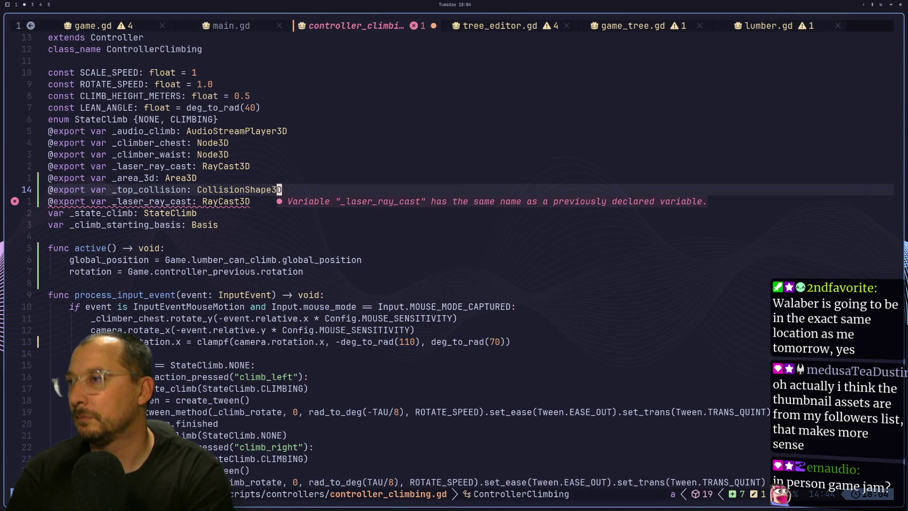
Rename the next export to _bottom_collision: CollisionShape3D and save with :w.
type("bbcbott")
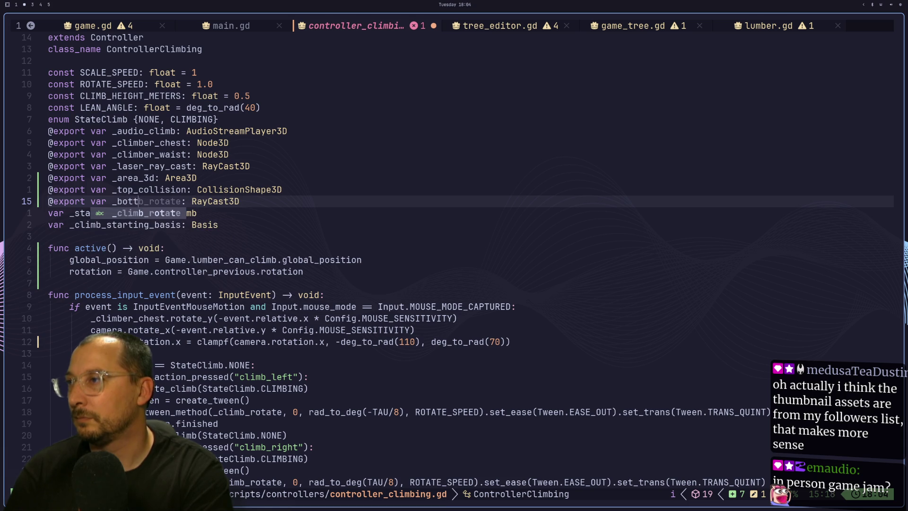
type("_collision")
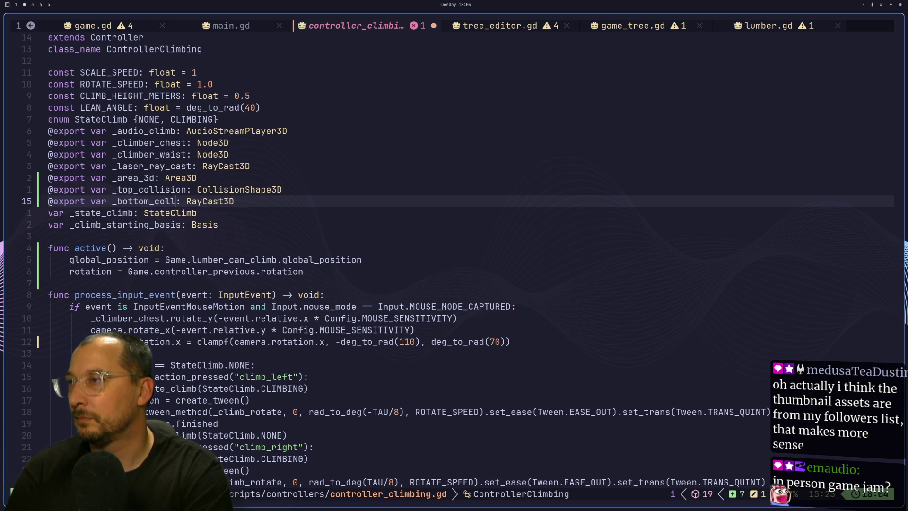
key("Escape")
type("wda Co")
key("Tab")
key("Escape")
type(":w")
key("Return")
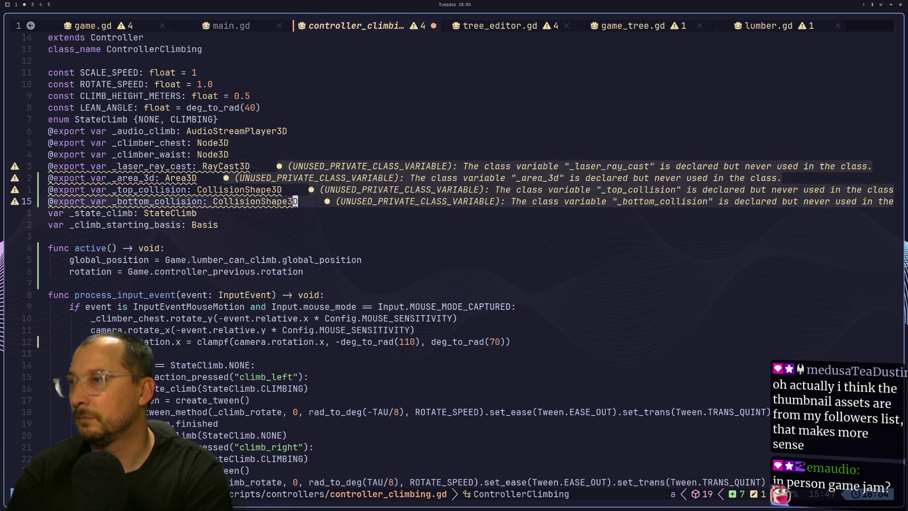
Assign Area3D, TopCollisionShape3D and BottomCollisionShape3D to _area_3d, _top_collision and _bottom_collision.
key("super+3")
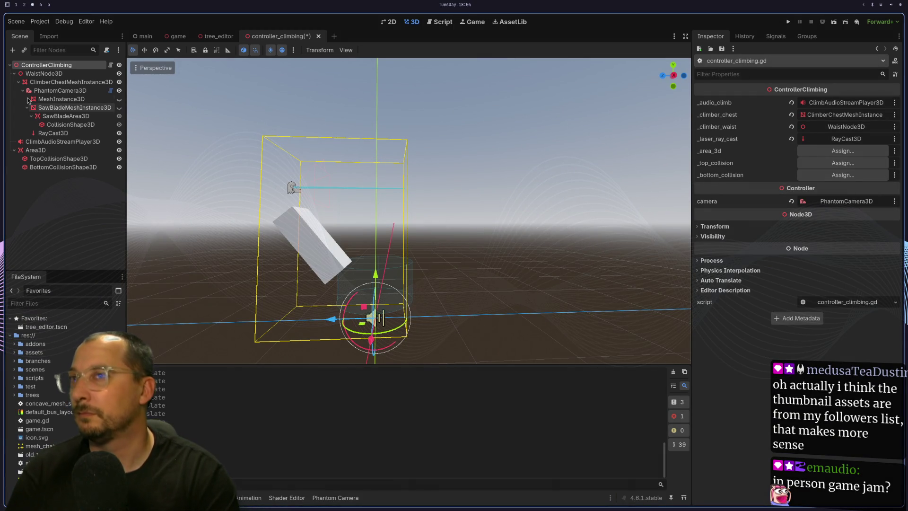
left_click(843, 150)
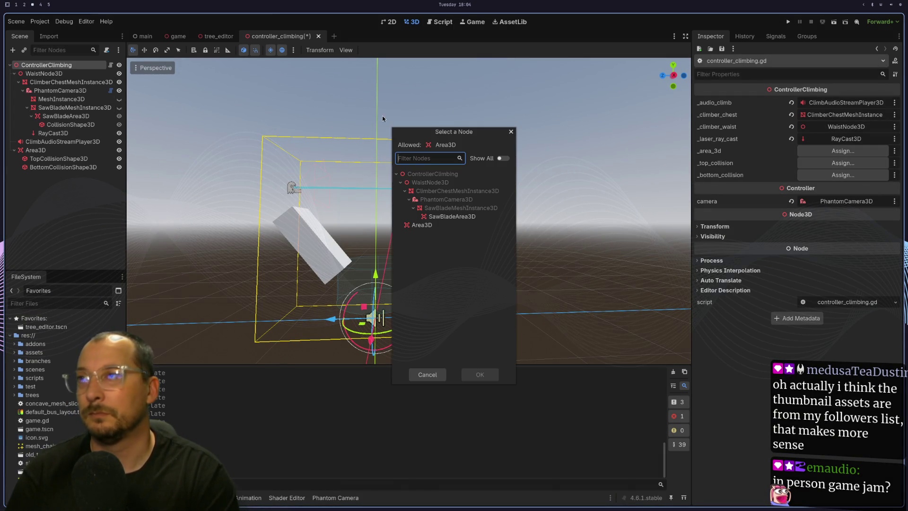
double_click(428, 226)
left_click(843, 162)
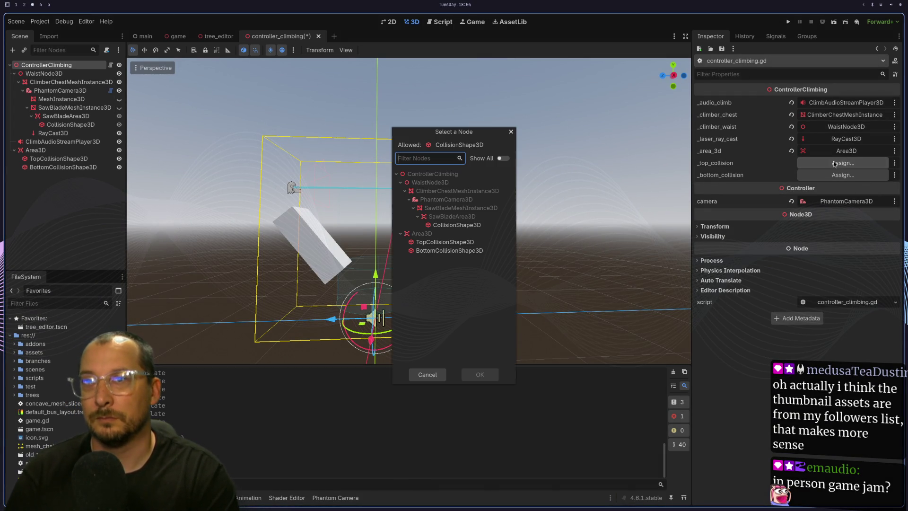
double_click(432, 242)
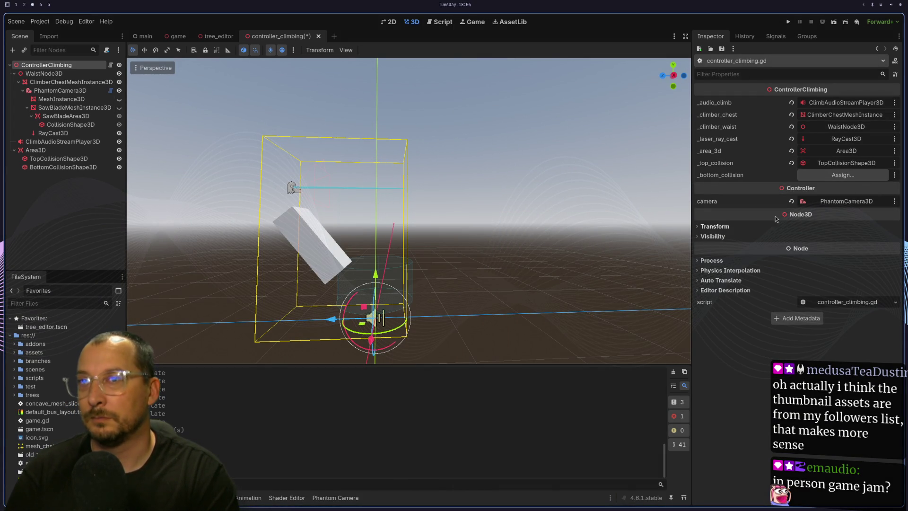
left_click(838, 176)
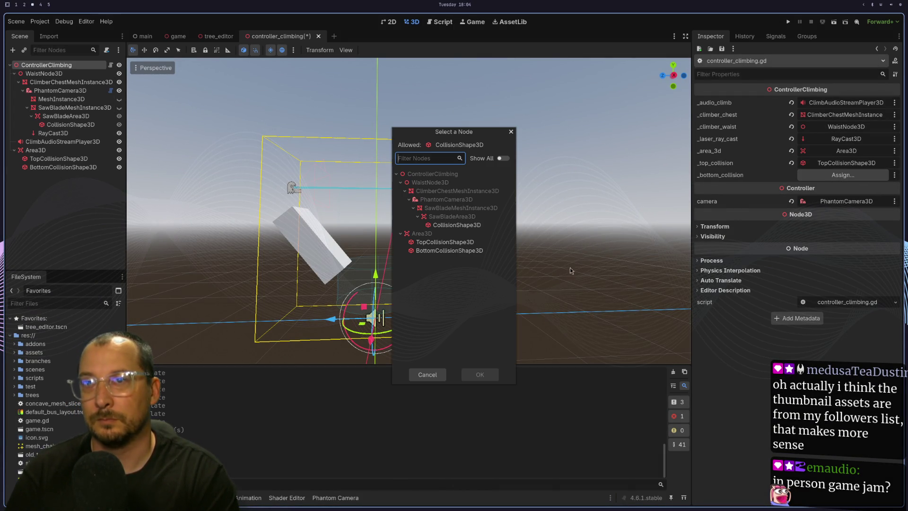
double_click(471, 251)
key("super+2")
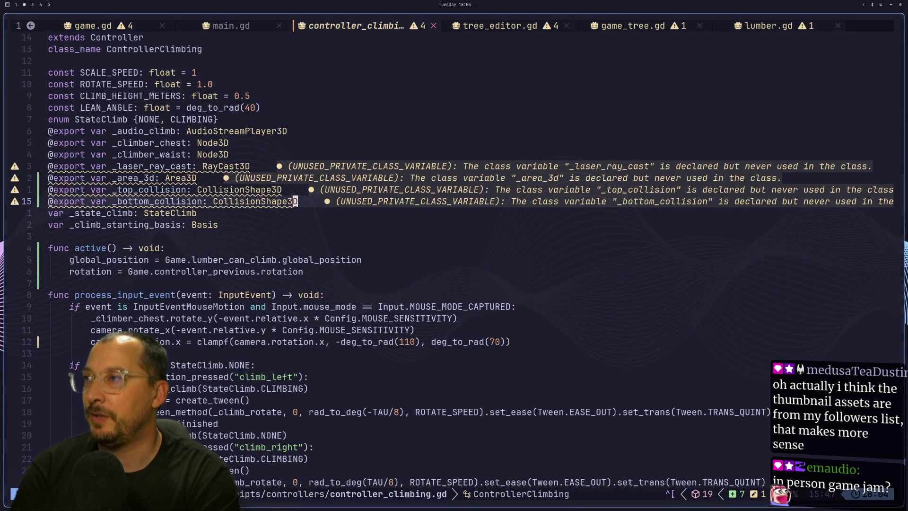
Add blank lines after the exported variables and above and below the StateClimb enum.
key("o")
key("Escape")
key("j")
key("k")
key("k")
key("k")
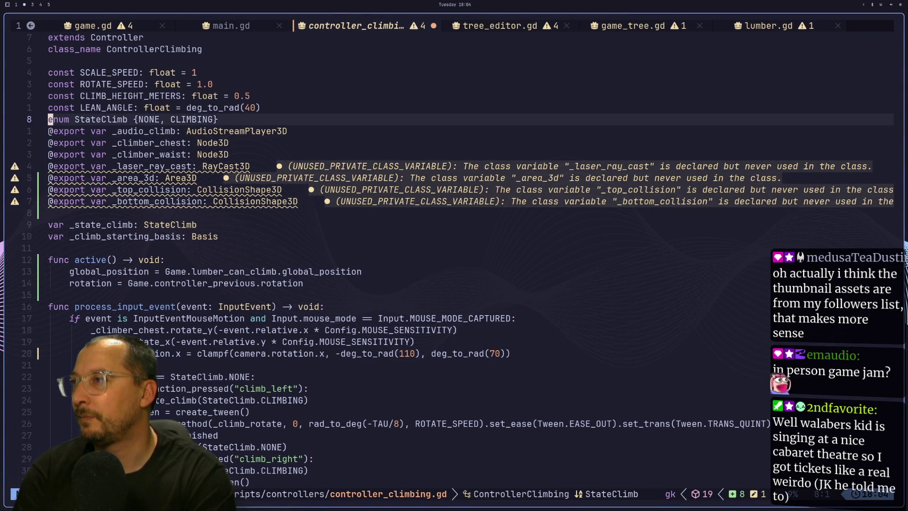
key("o")
key("k")
key("O")
key("Escape")
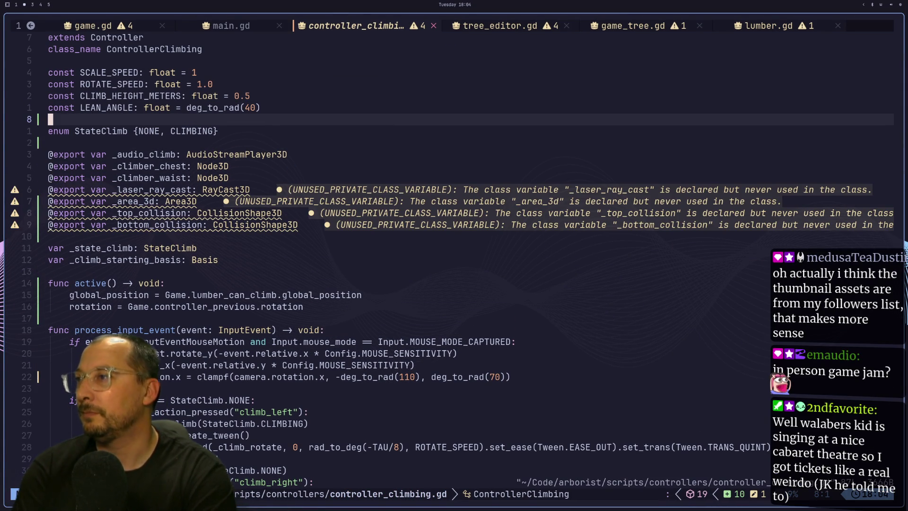
Open a new first line in active() and type _area_3d.bod using name completion.
key("j")
key("j")
key("j")
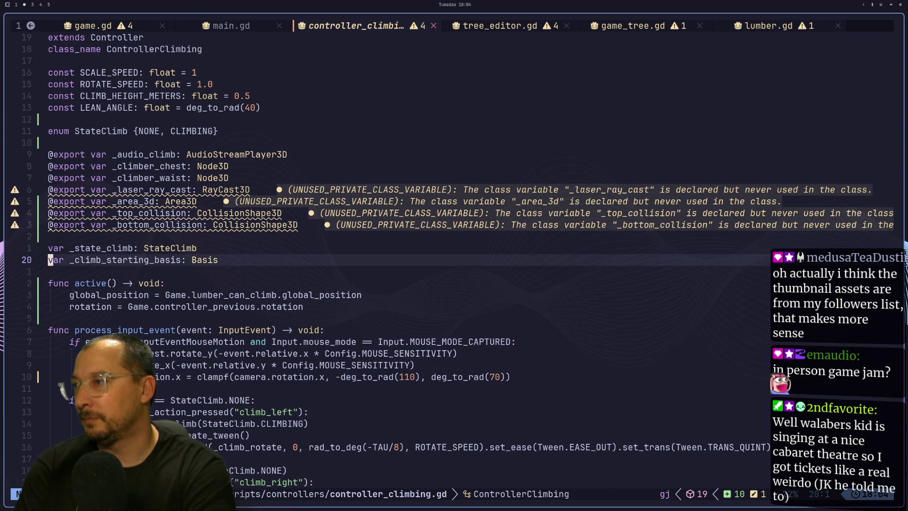
type("o")
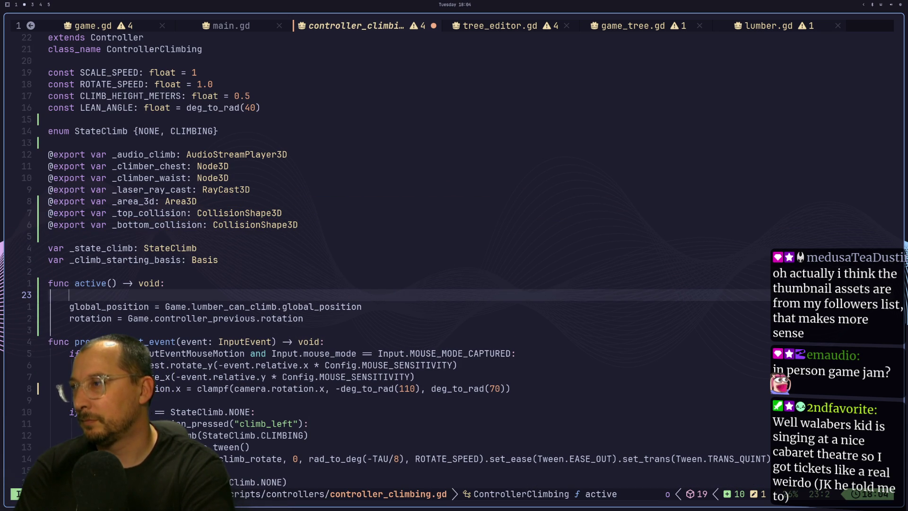
type("_are")
key("Return")
key("Escape")
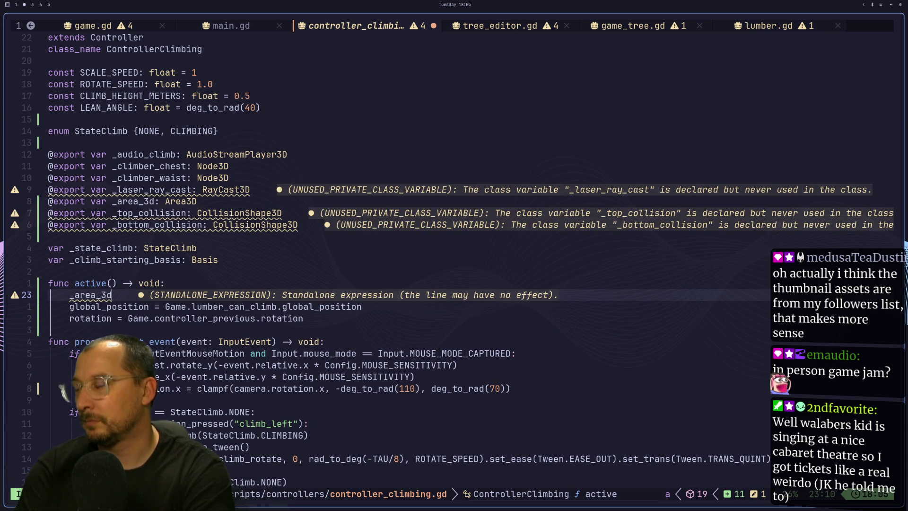
type("a_3d.")
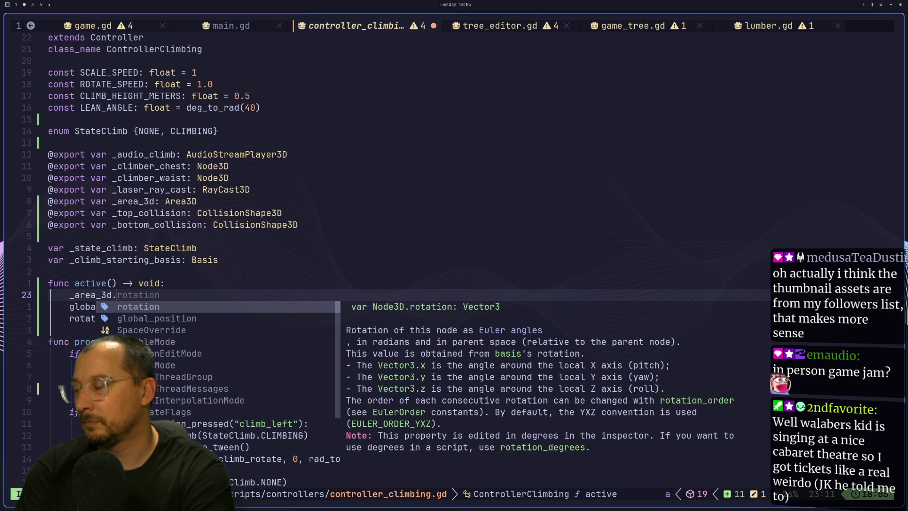
type("coll")
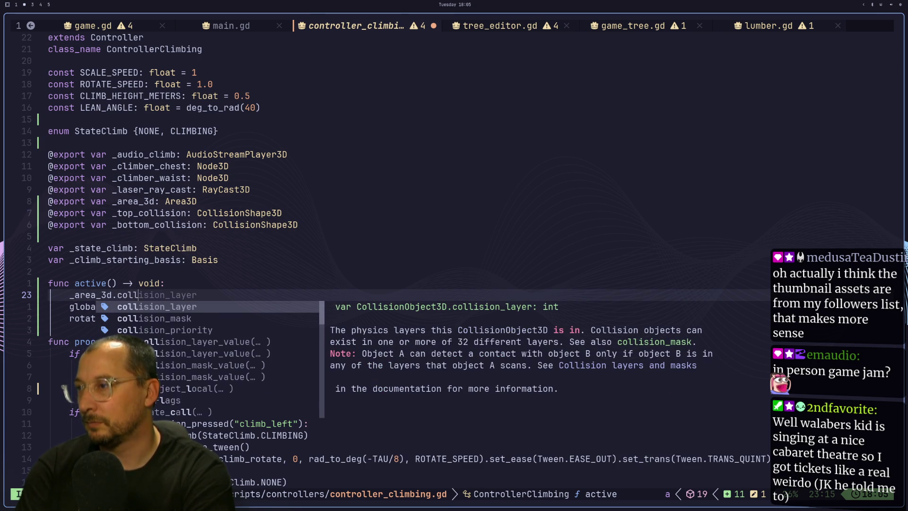
key("BackSpace")
key("BackSpace")
key("BackSpace")
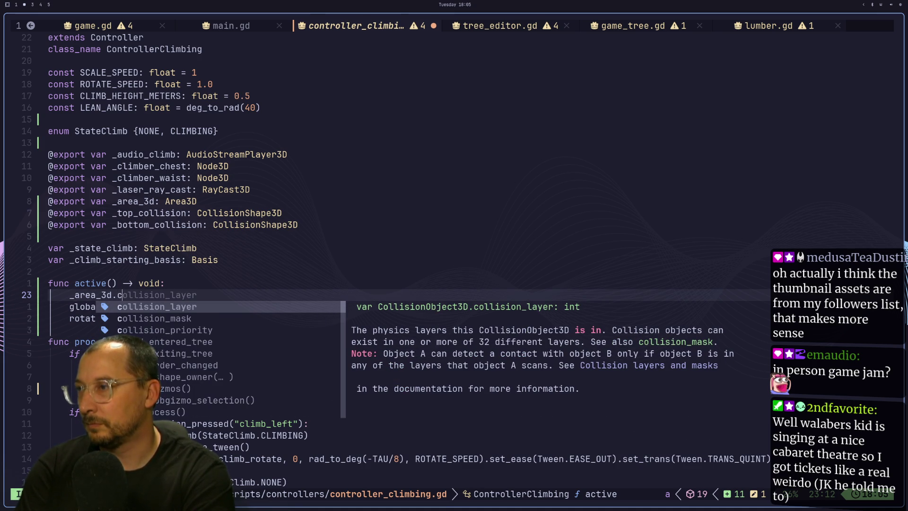
key("BackSpace")
type("bod")
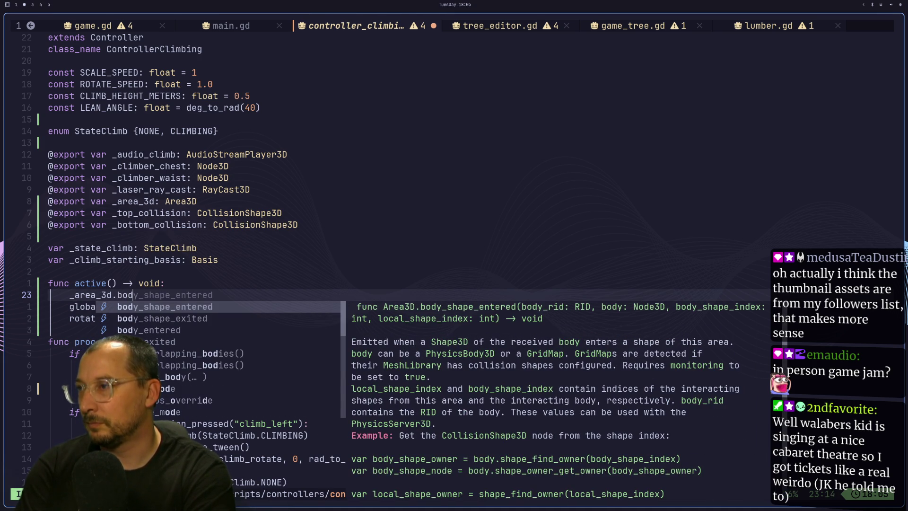
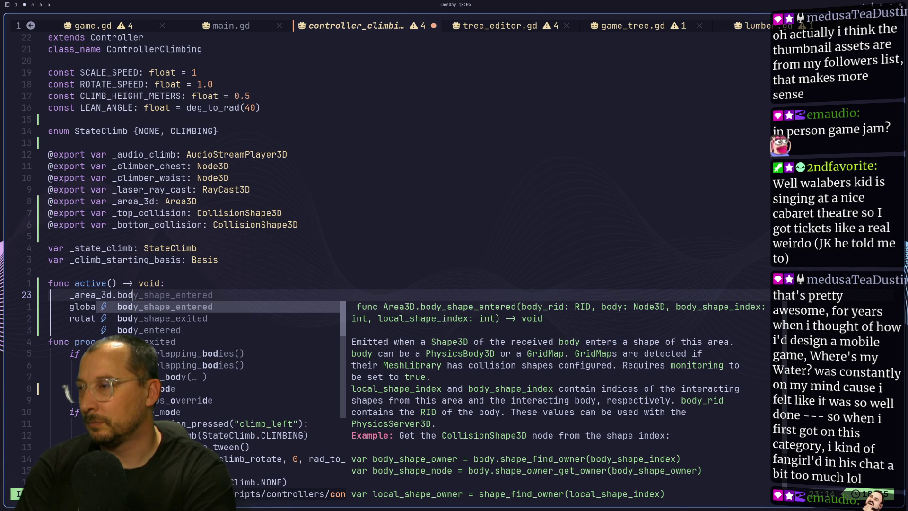
Complete _area_3d.body_entered.connect in active() from the suggestions.
key("Down")
key("Down")
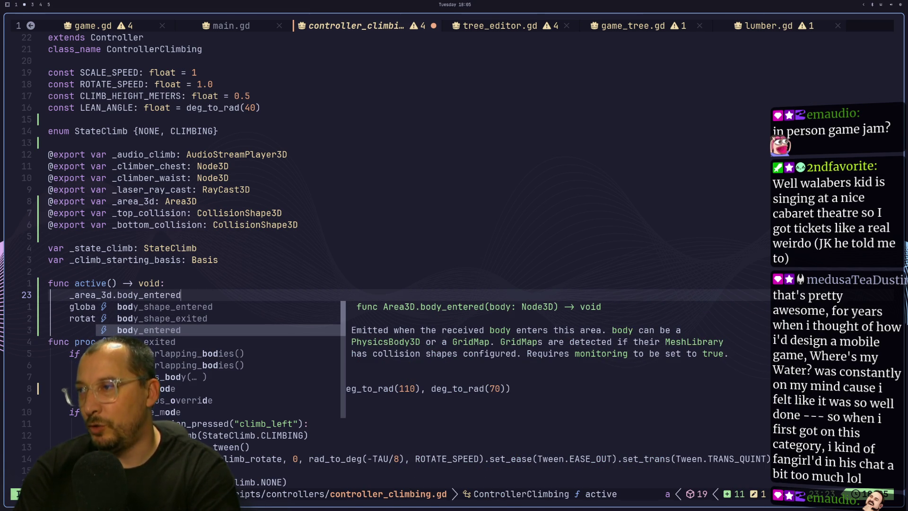
key("Return")
type(".co")
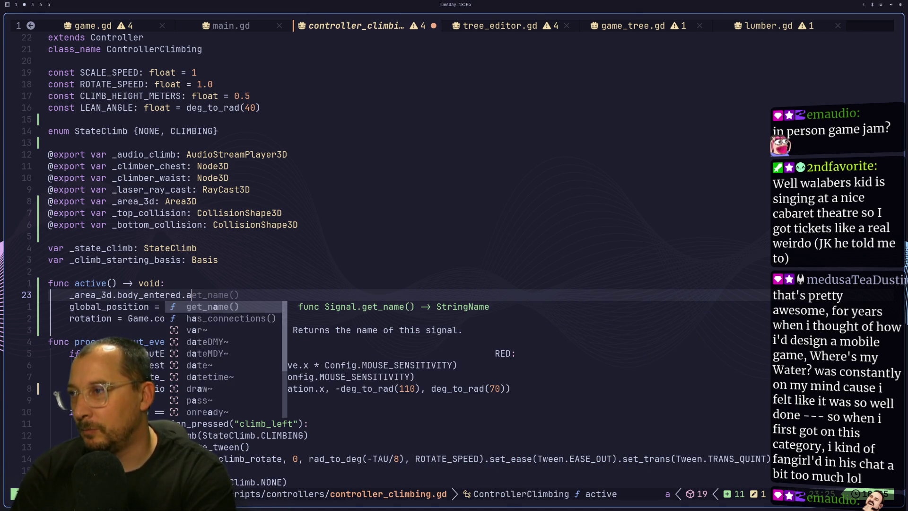
type("nnnec")
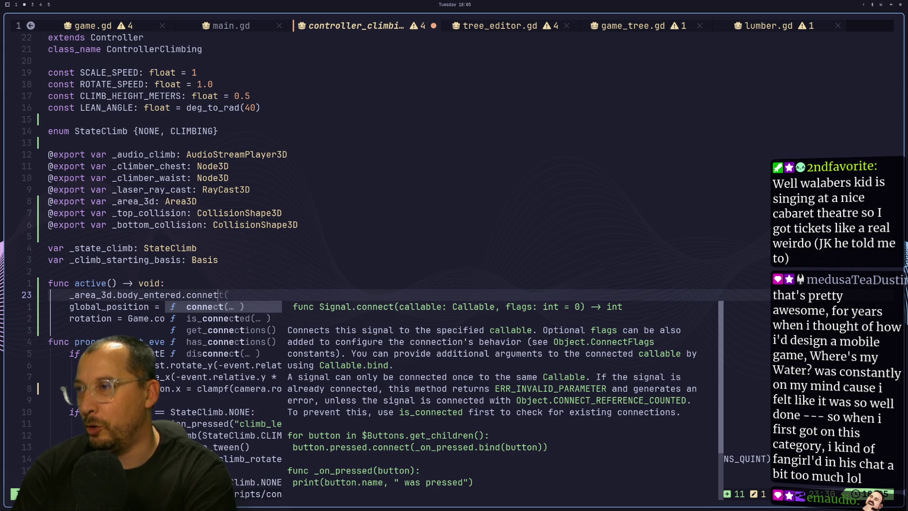
key("Return")
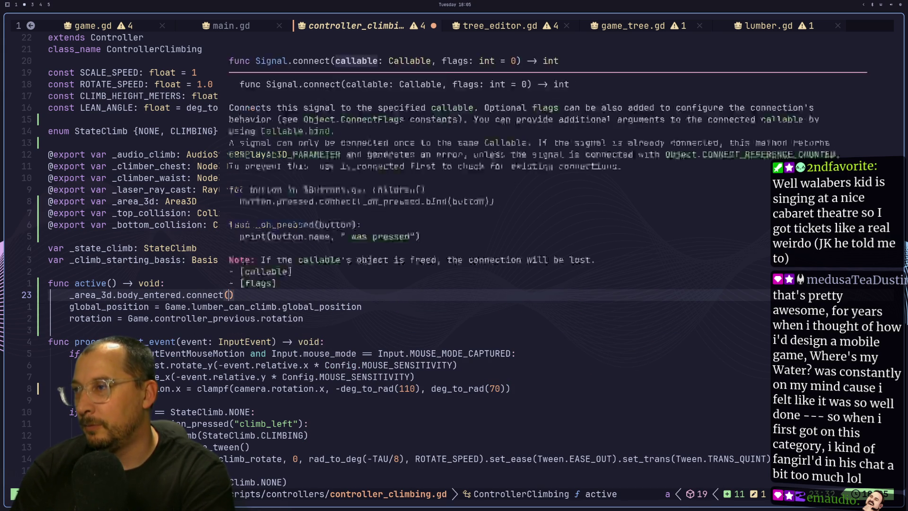
Duplicate the connect line as a body_exited variant, then delete it and save with :w.
key("Escape")
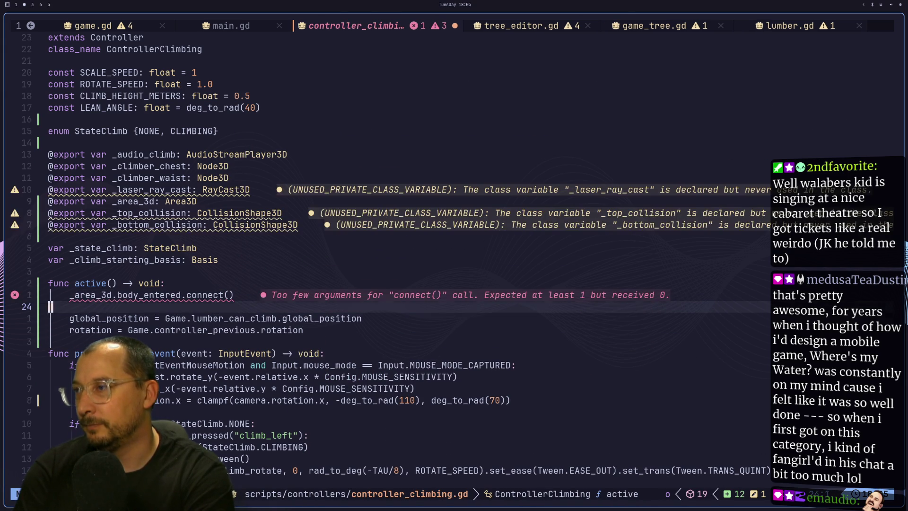
key("y")
key("y")
key("p")
key("O")
key("Escape")
key("d")
key("d")
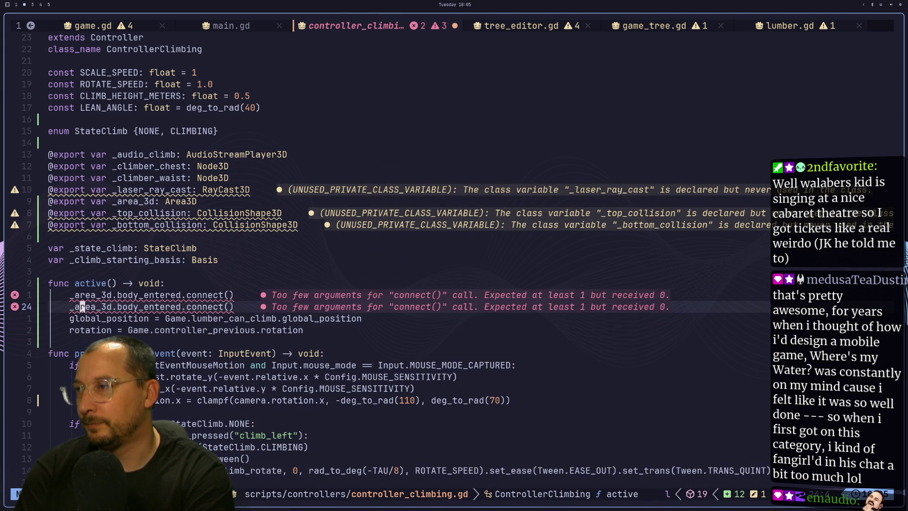
type("dw")
type("sex")
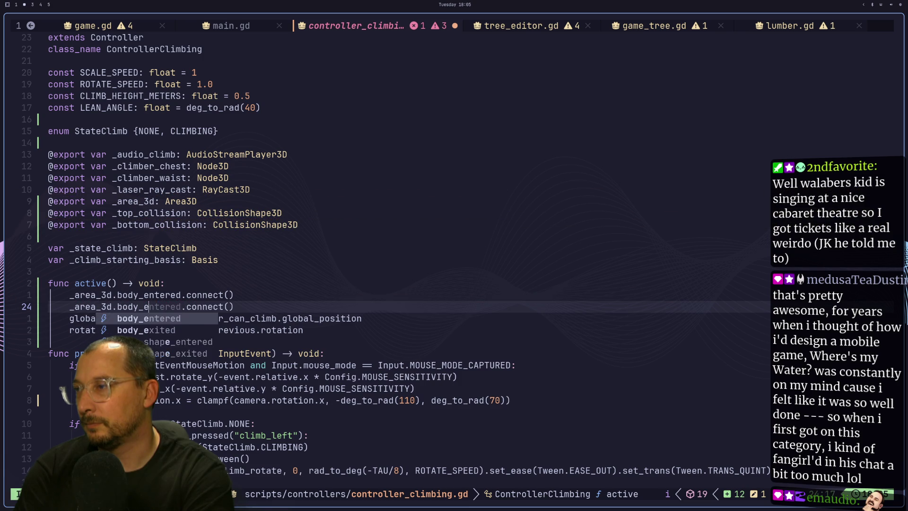
key("BackSpace")
key("BackSpace")
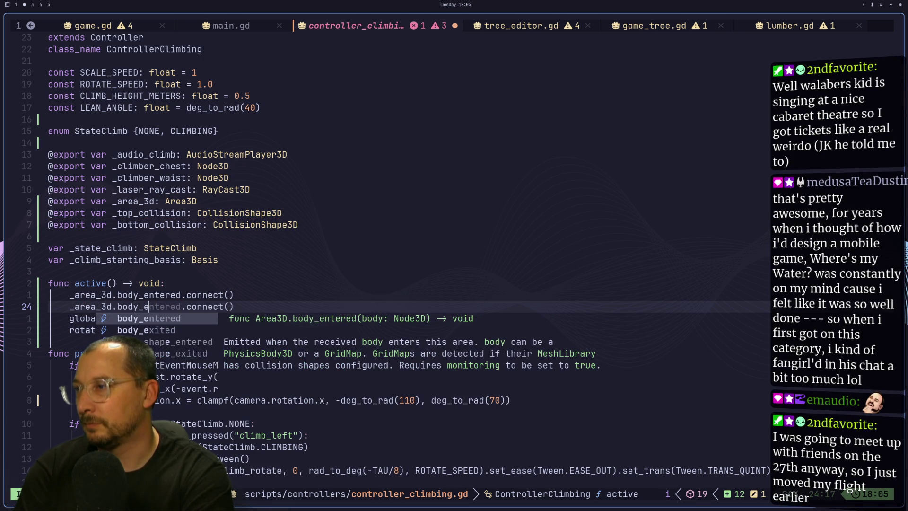
type("xited")
key("Escape")
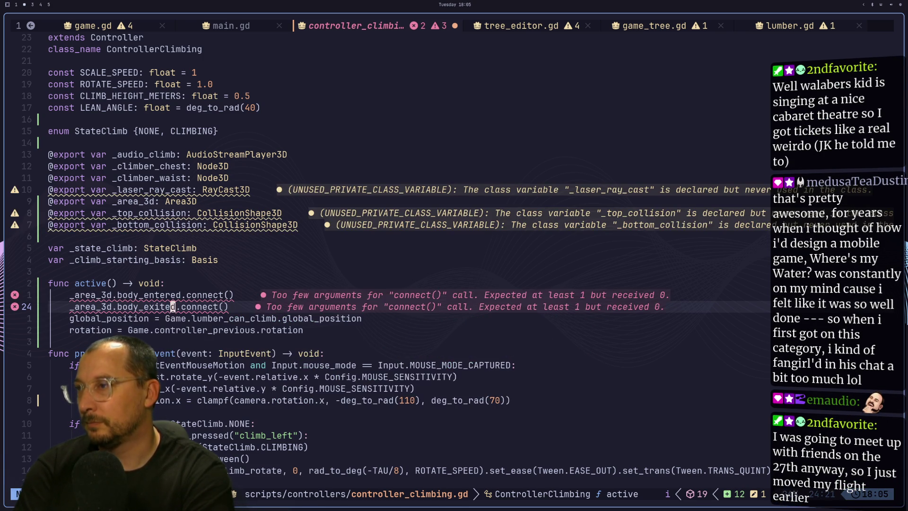
key("d")
key("d")
type(":w")
key("Return")
Make the connect call's argument _body_entered and save the script.
key("g")
key("k")
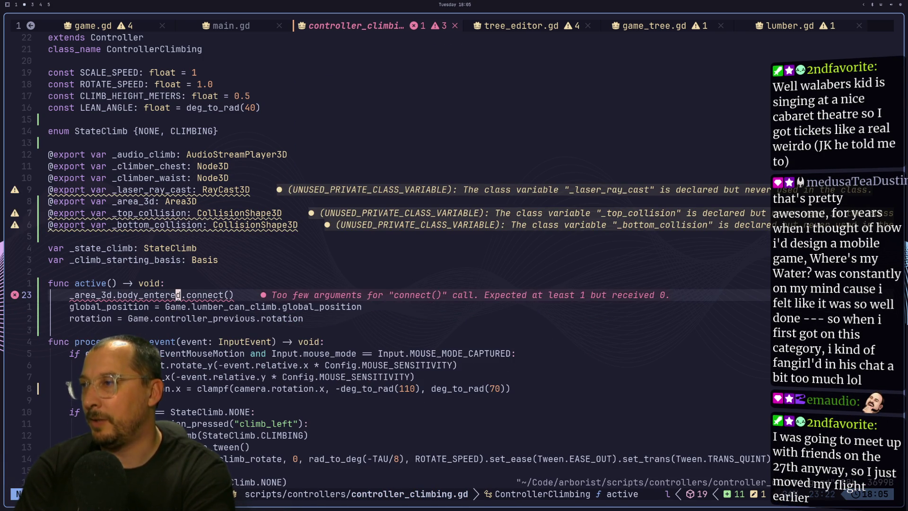
type("a")
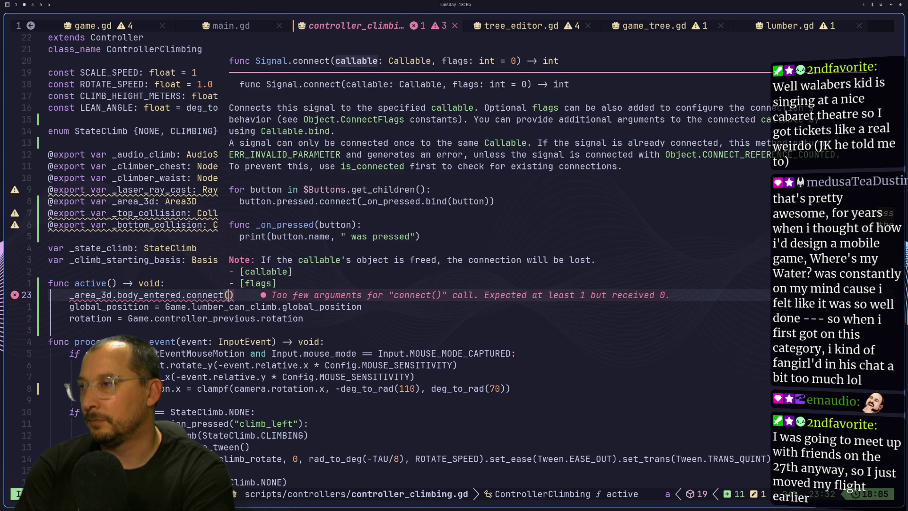
type("_3d.b")
key("BackSpace")
key("BackSpace")
type("body_entered")
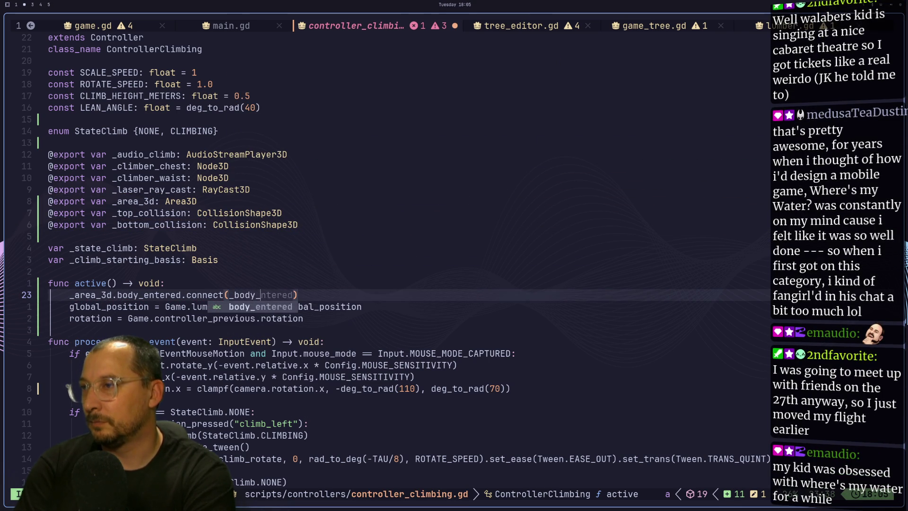
key("Escape")
key("space")
key("w")
type("h")
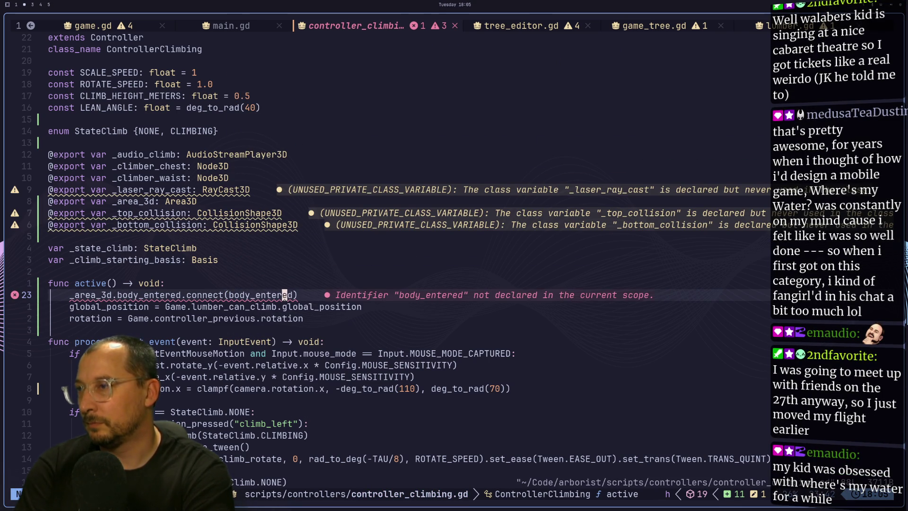
type("i_")
key("Escape")
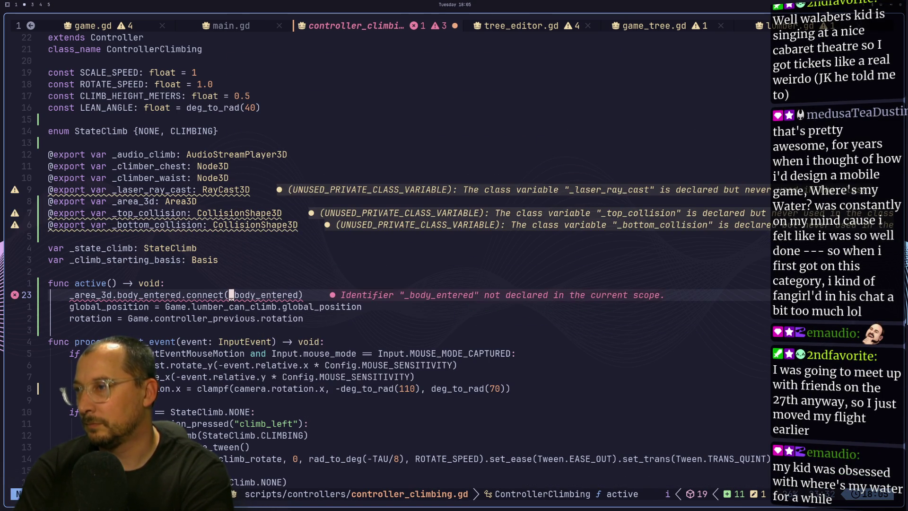
key("space")
key("w")
key("h")
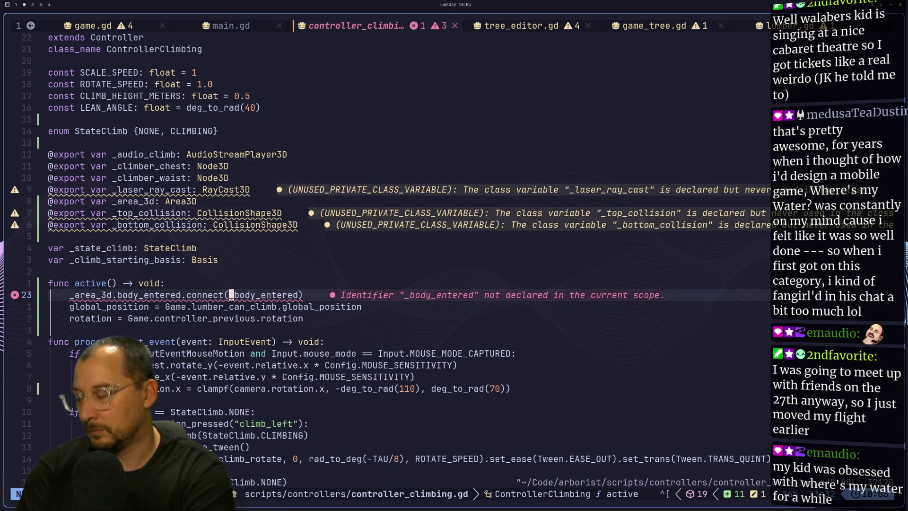
Insert a new func line above process_input_event.
key("g")
key("j")
key("j")
key("j")
key("j")
type("O")
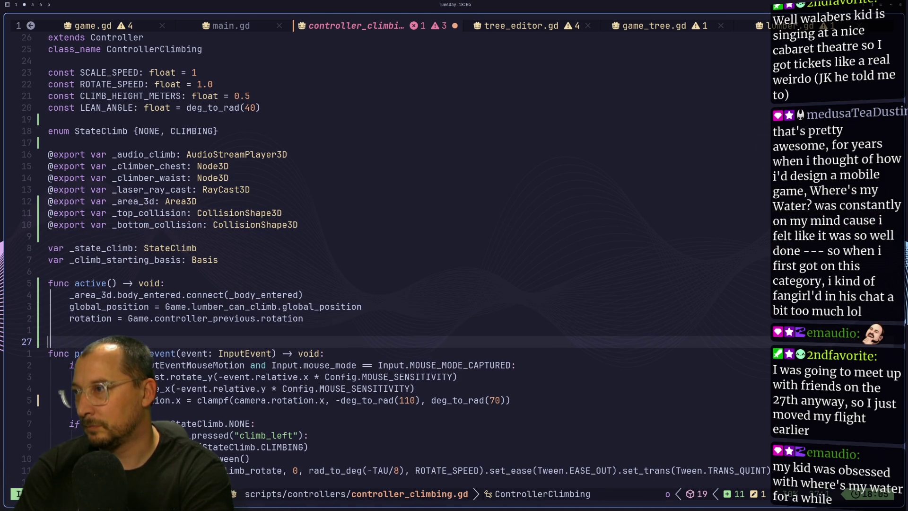
type("fu")
key("Down")
key("Down")
key("Down")
key("Up")
key("Escape")
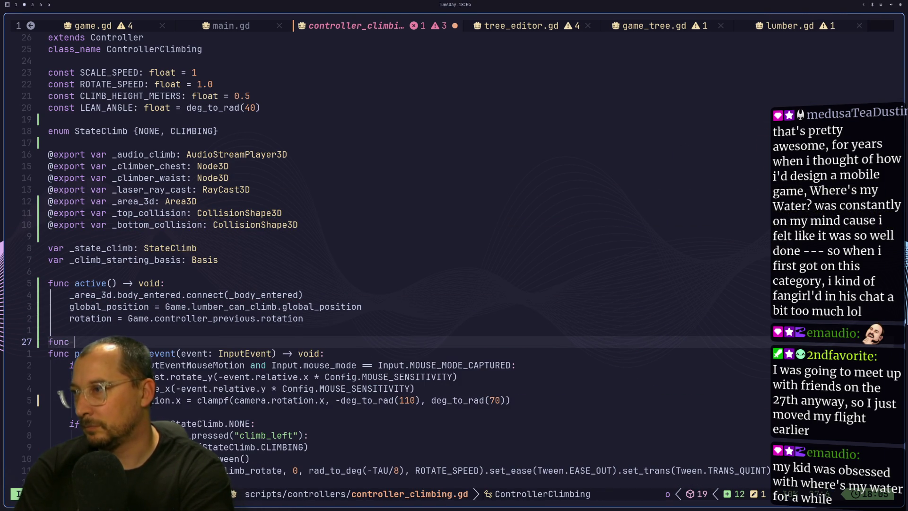
key("k")
key("g")
key("j")
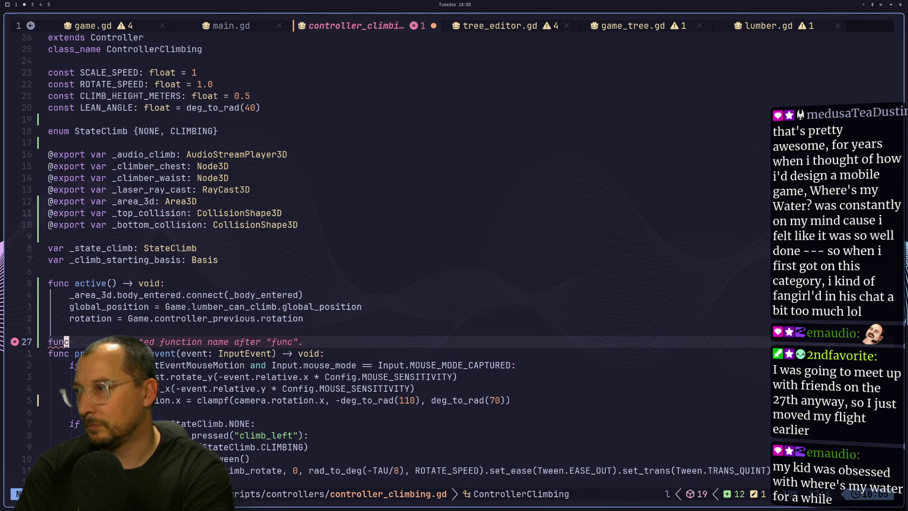
key("k")
key("j")
key("l")
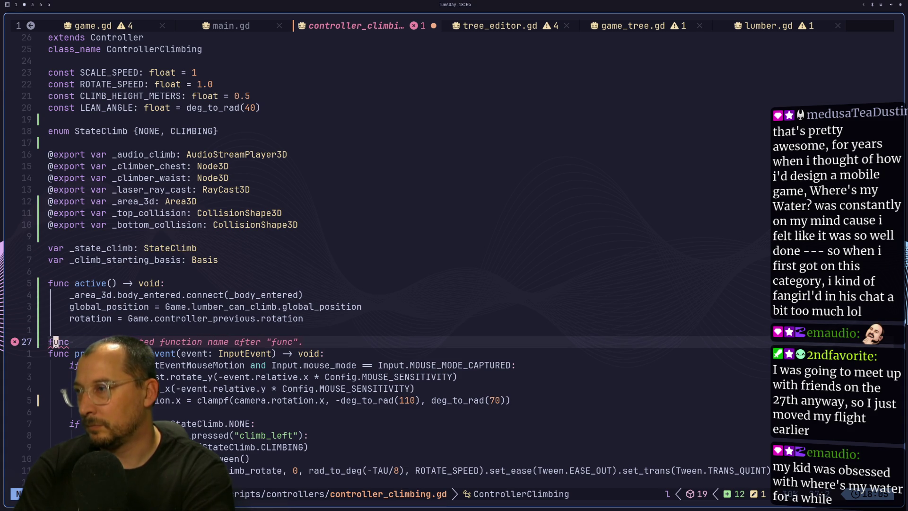
key("k")
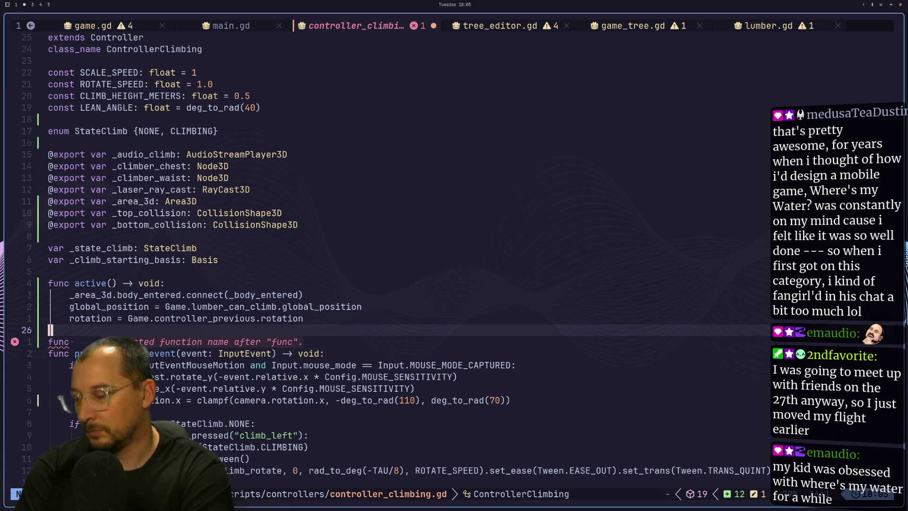
key("j")
key("j")
Complete it as func _body_entered() -> void: with a pass body.
type("k")
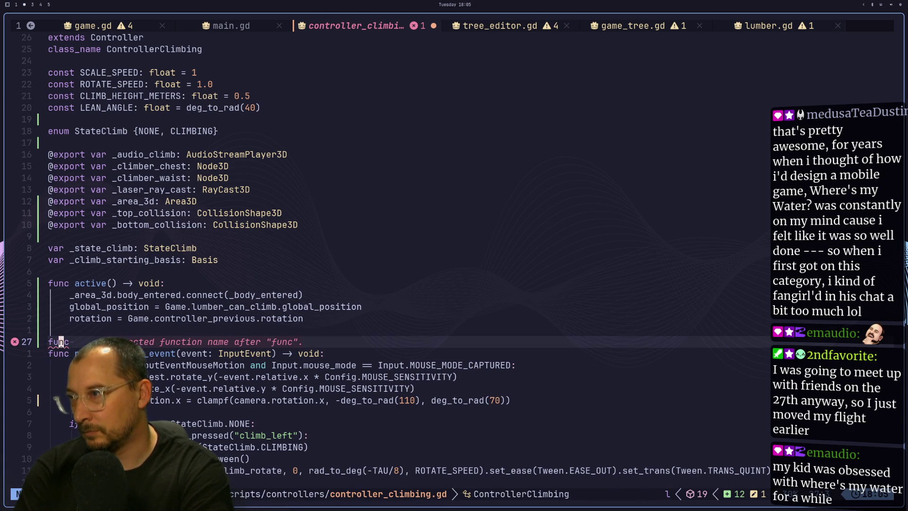
type("_body_entered")
type("a")
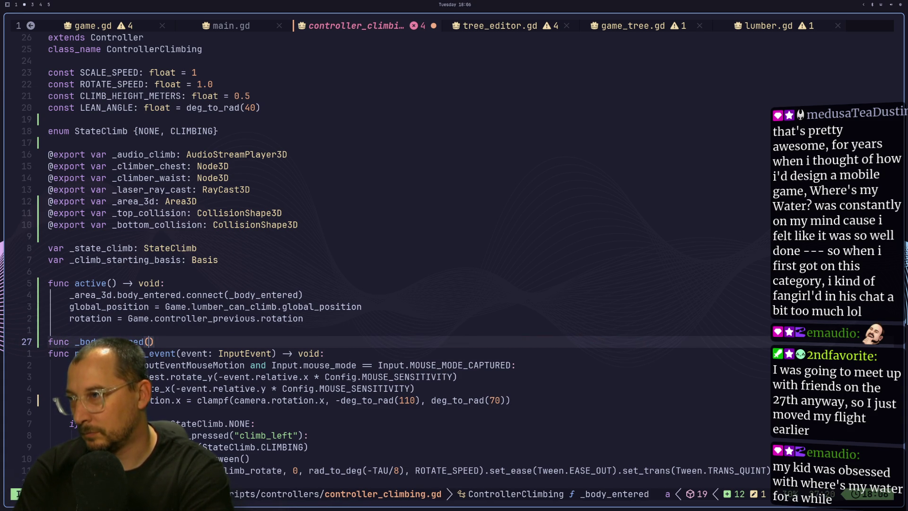
type("()->")
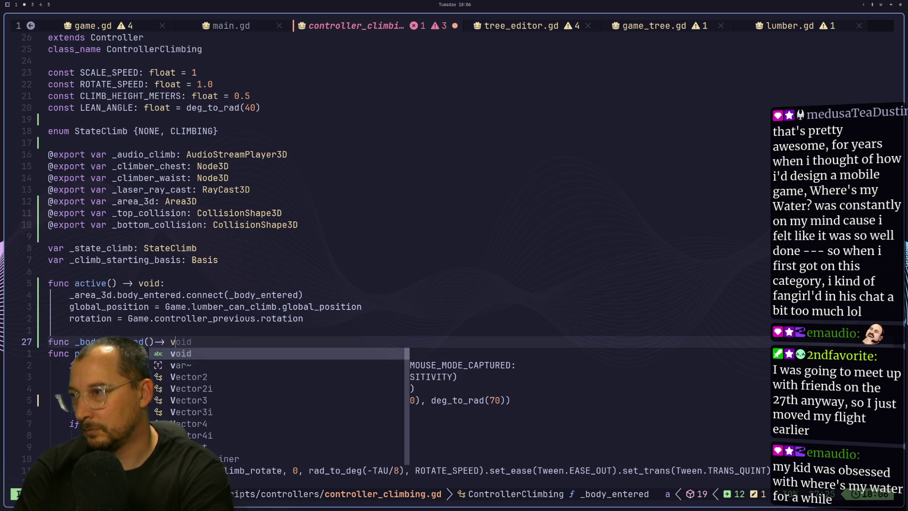
type(" void")
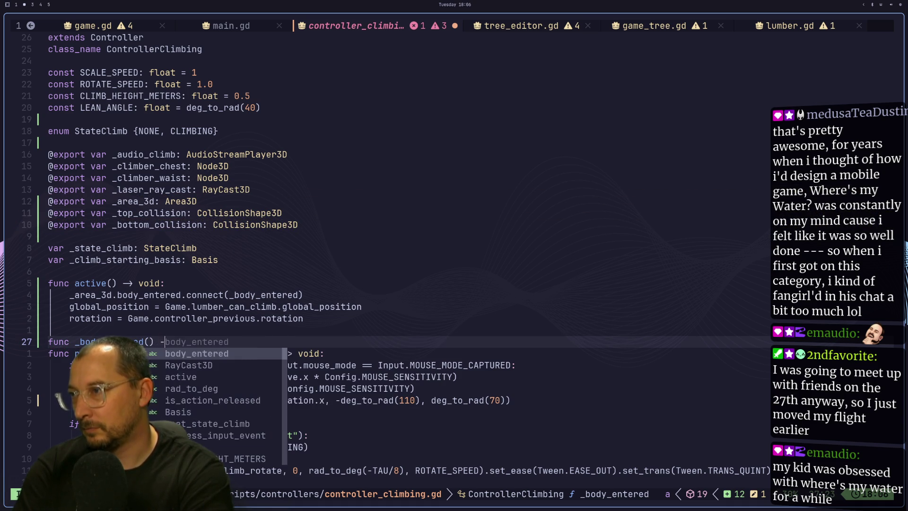
type(":")
key("Return")
type("pass")
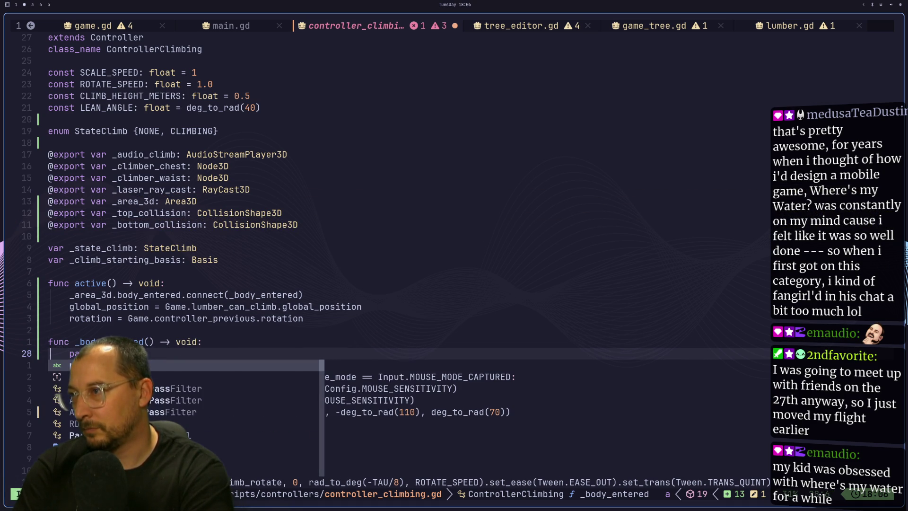
key("Return")
key("Escape")
Give _body_entered a body_entered parameter typed Node3D.
key("k")
key("k")
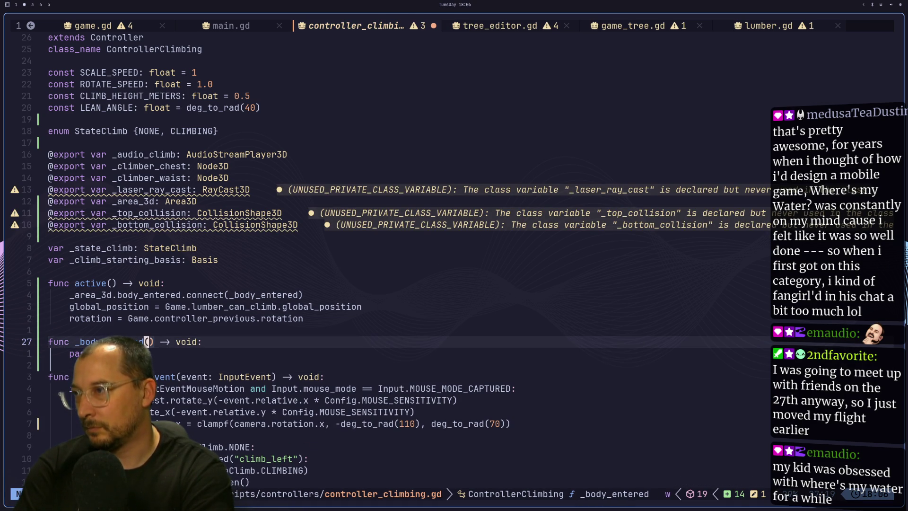
key("h")
key("h")
type("ibo")
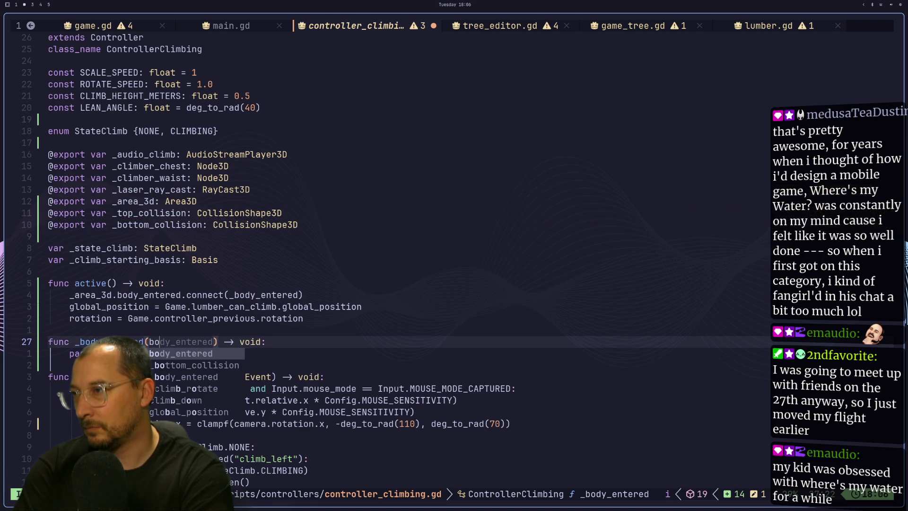
key("Tab")
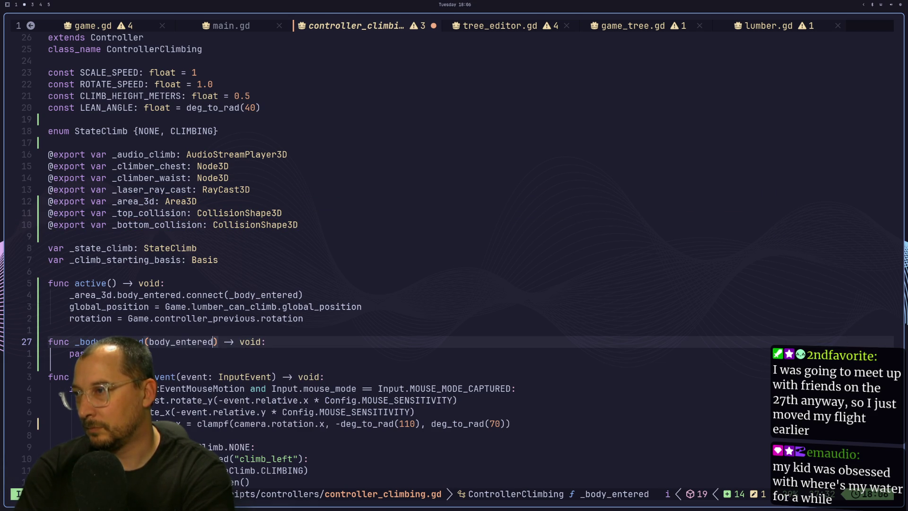
key("Escape")
key("b")
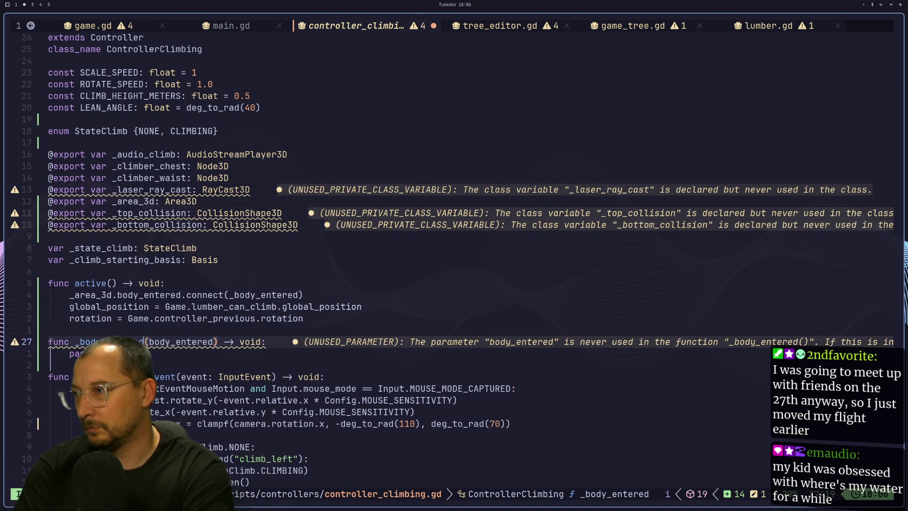
type("aBody:")
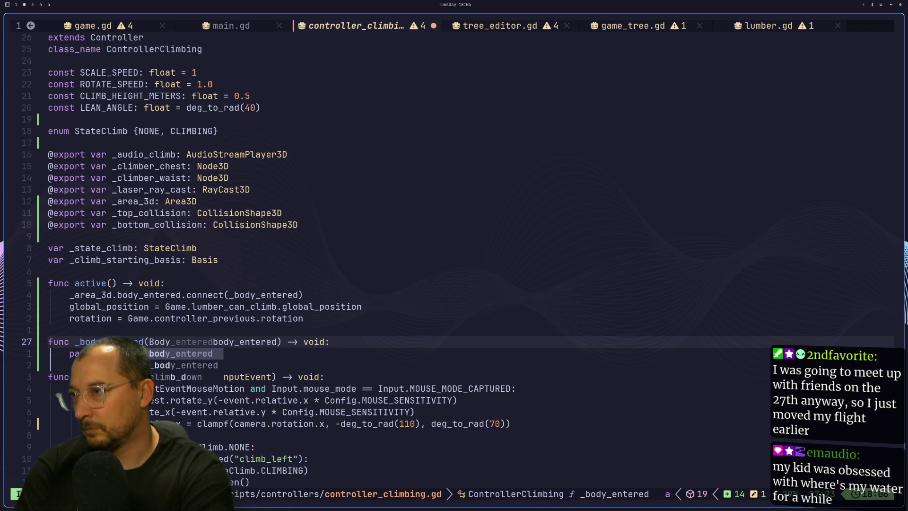
key("Escape")
key("h")
key("h")
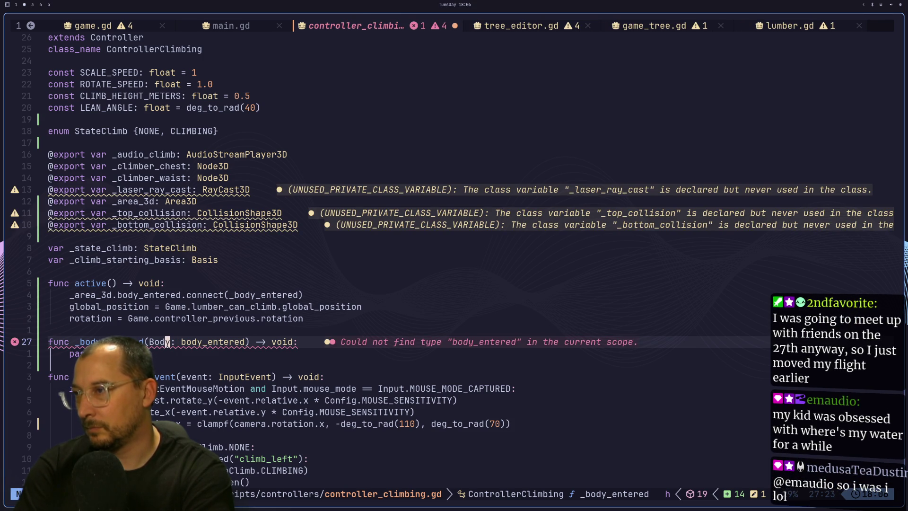
key("u")
key("l")
type("e")
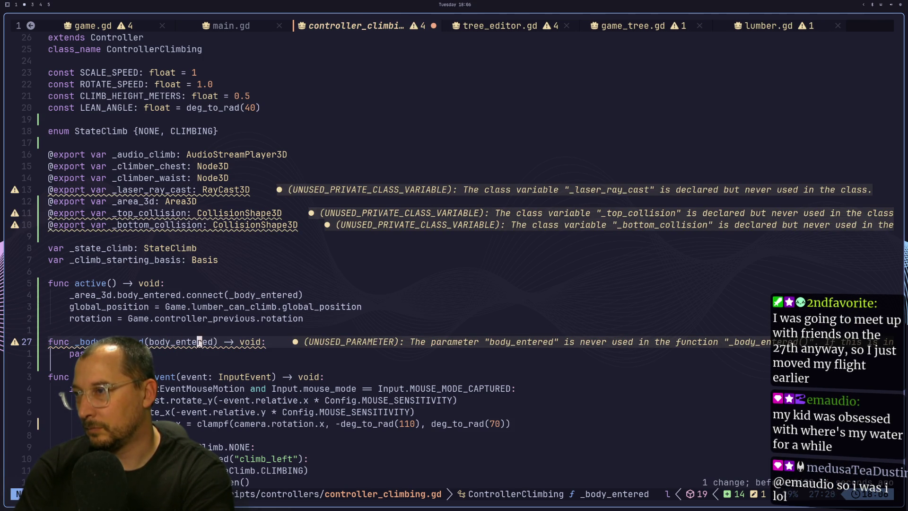
type("a: Body")
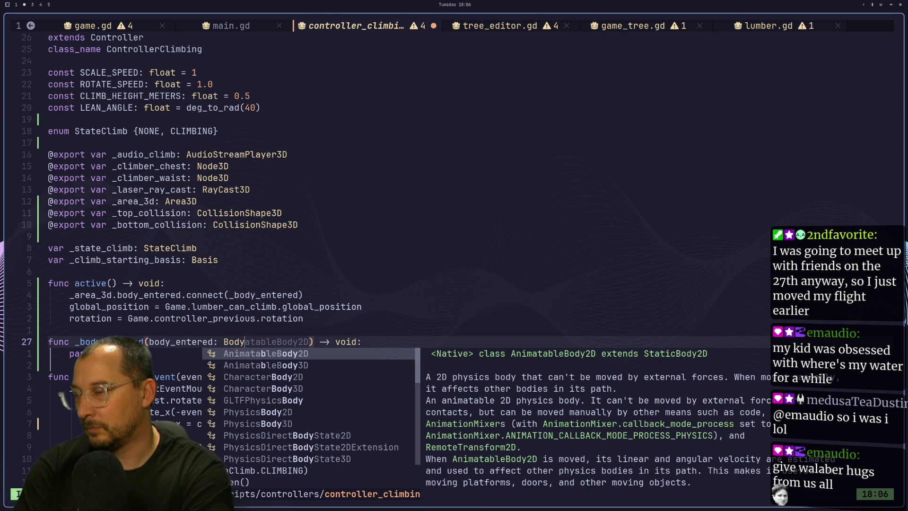
key("BackSpace")
key("BackSpace")
key("BackSpace")
type("Node3")
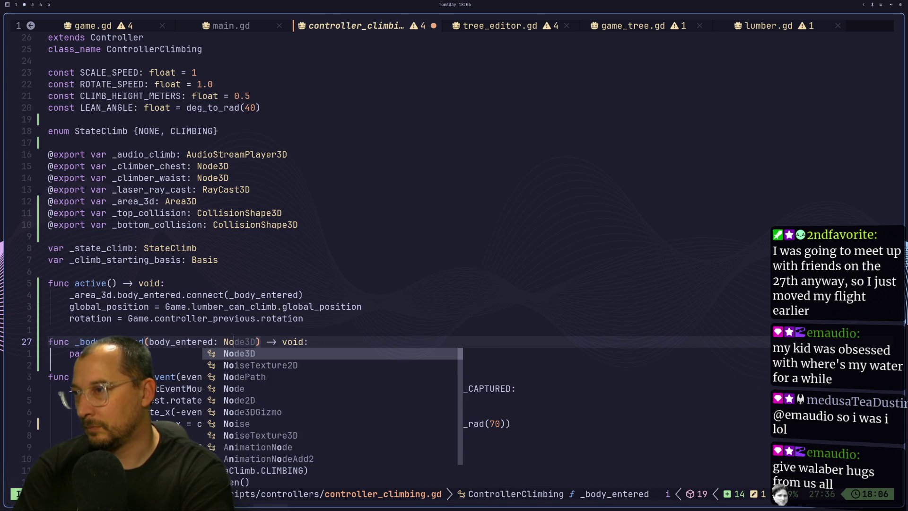
key("Tab")
key("Escape")
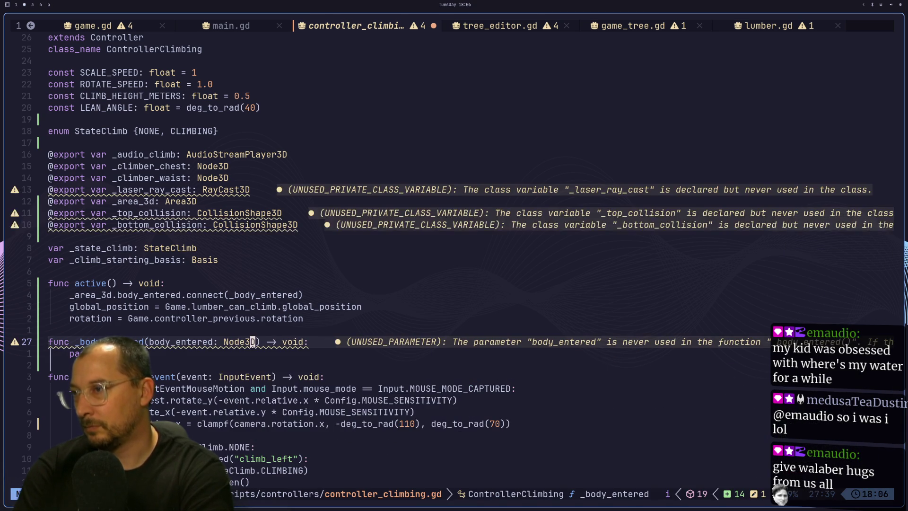
Add print("body_entered: %s" % body_entered), delete the pass line, and save with :w.
type("o")
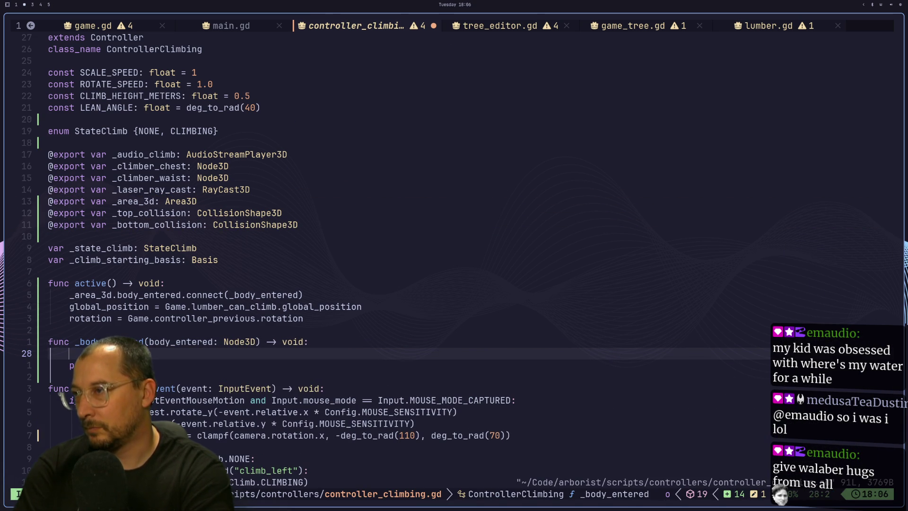
type("print(\"body")
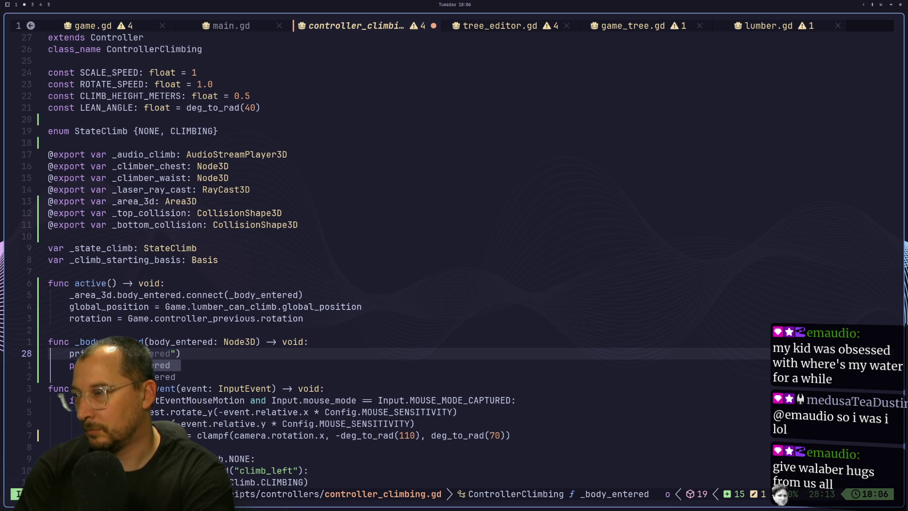
type("_entere")
type("d: %s\"")
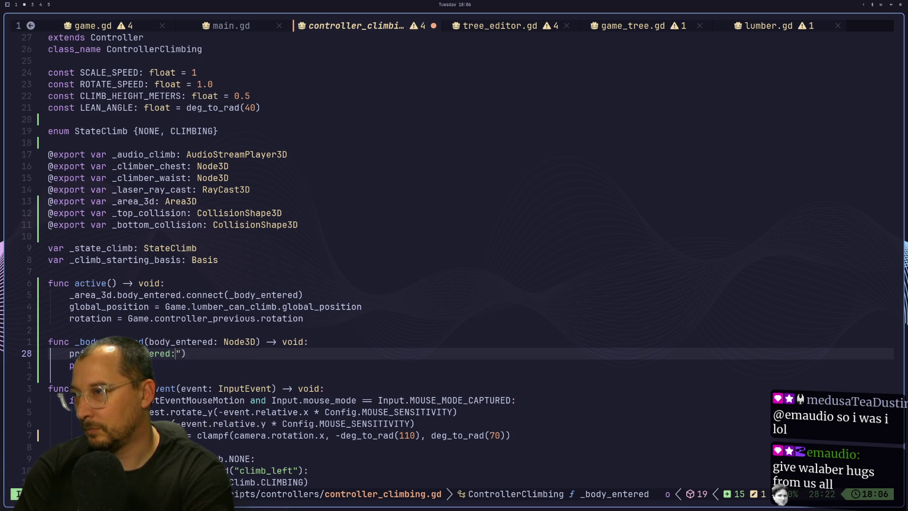
type(" % boyd")
key("Return")
key("Escape")
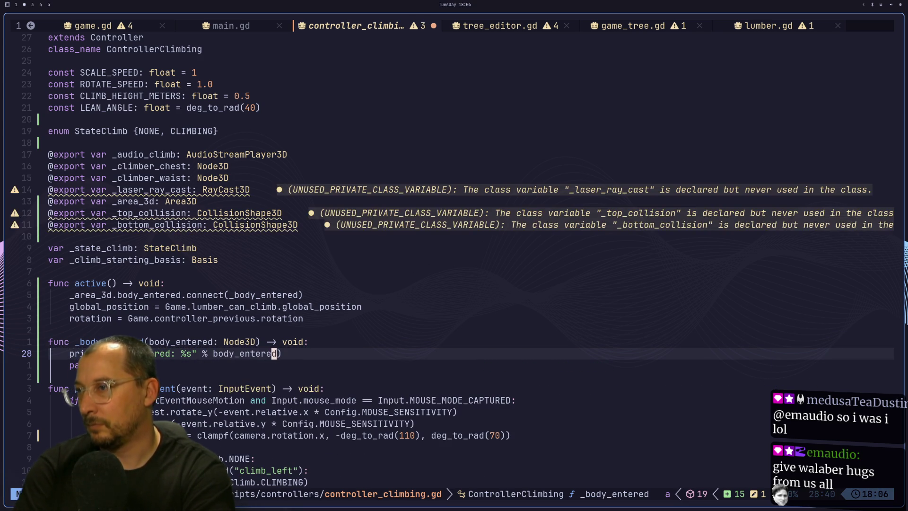
key("j")
key("d")
key("d")
type(":w")
key("Return")
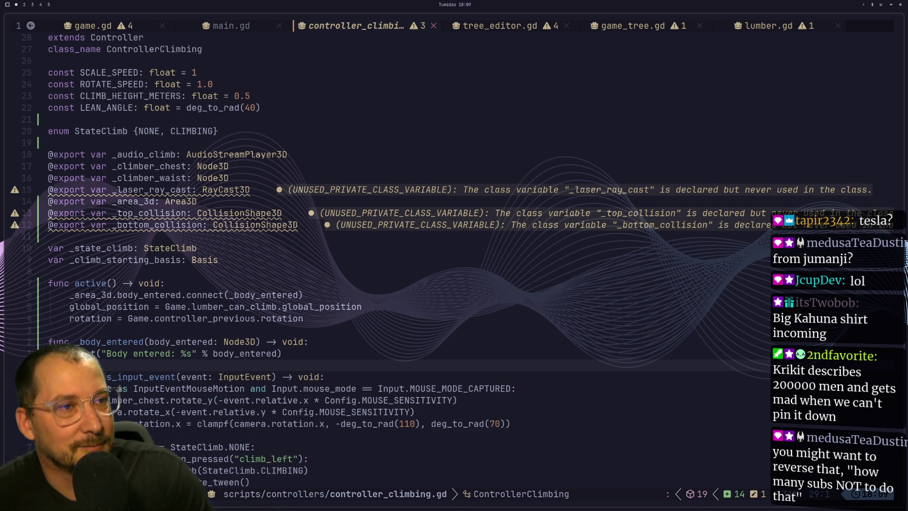
Place the cursor on the body_entered connect line in active().
left_click(371, 293)
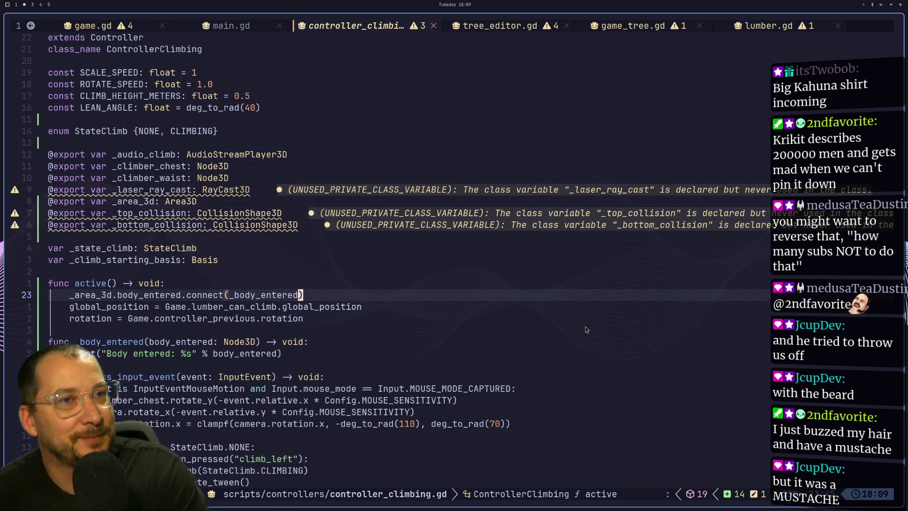
Move from the func active() line to the blank line below the function.
key("k")
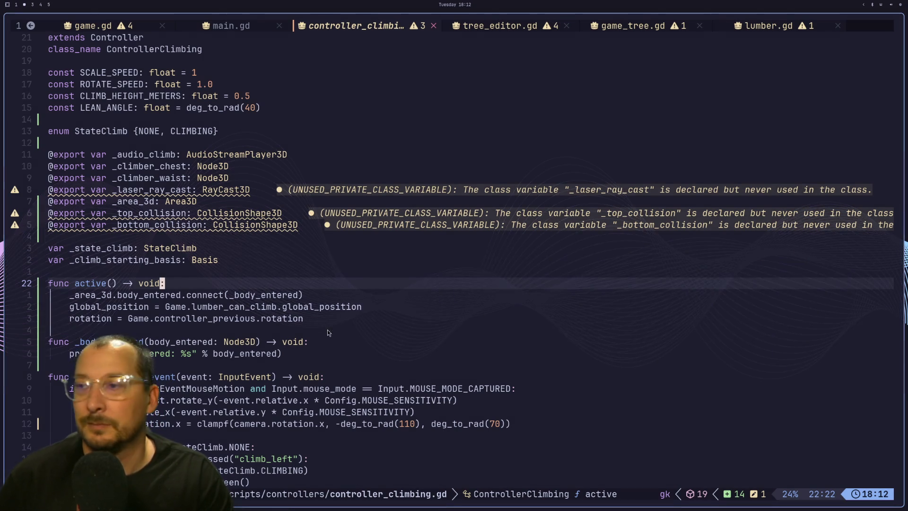
key("}")
key("Escape")
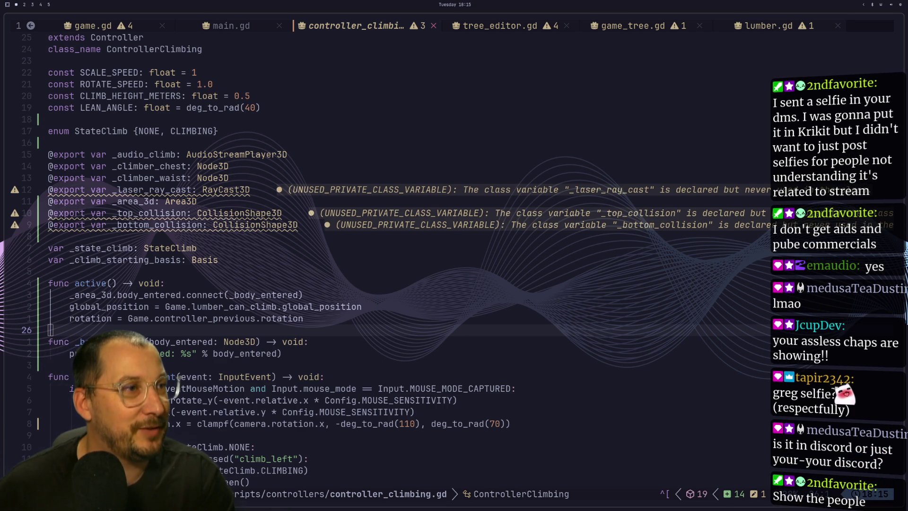
Open the direct-message photo and toggle its zoom to inspect close-ups.
left_click(653, 294)
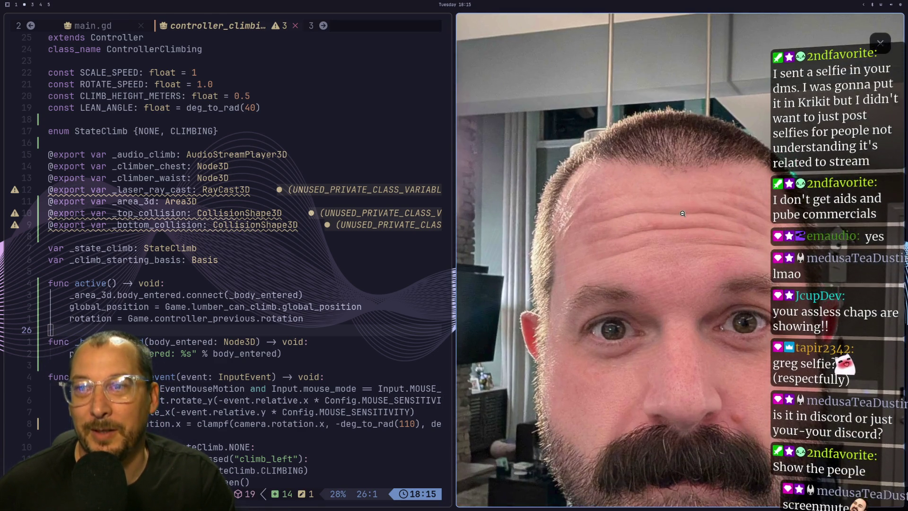
left_click(685, 213)
left_click(696, 214)
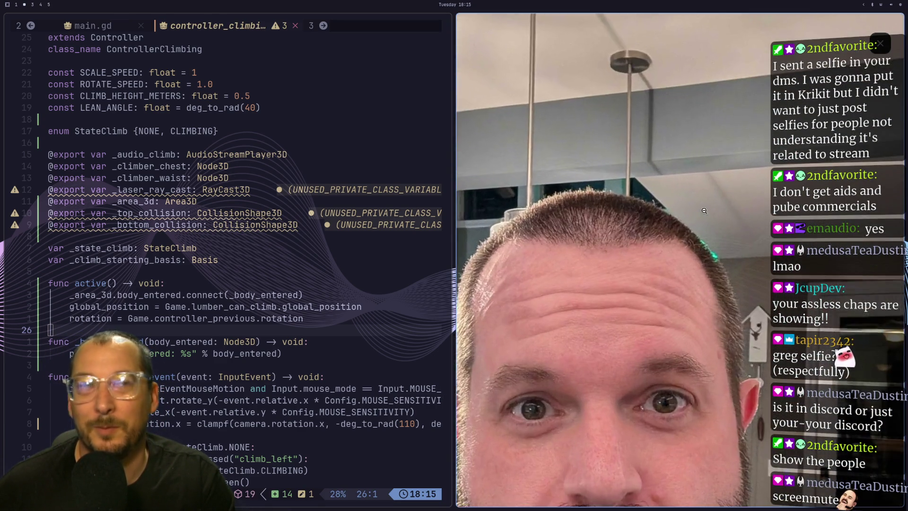
left_click(702, 215)
left_click(700, 308)
left_click(700, 308)
left_click(699, 308)
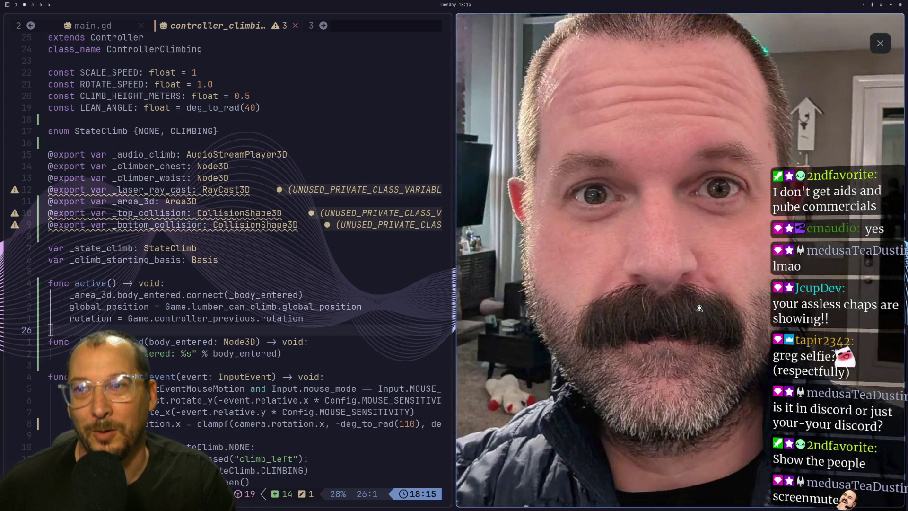
left_click(702, 308)
left_click(701, 308)
left_click(702, 308)
left_click(701, 308)
left_click(701, 307)
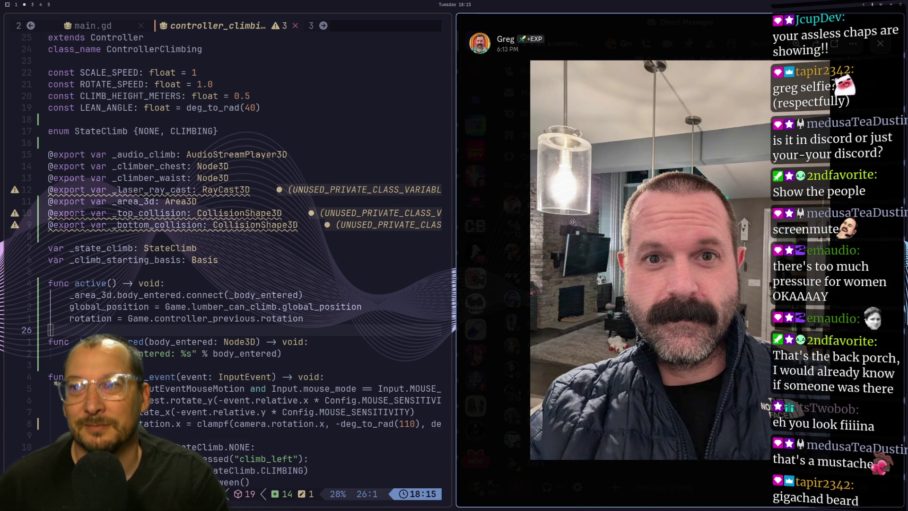
left_click(767, 241)
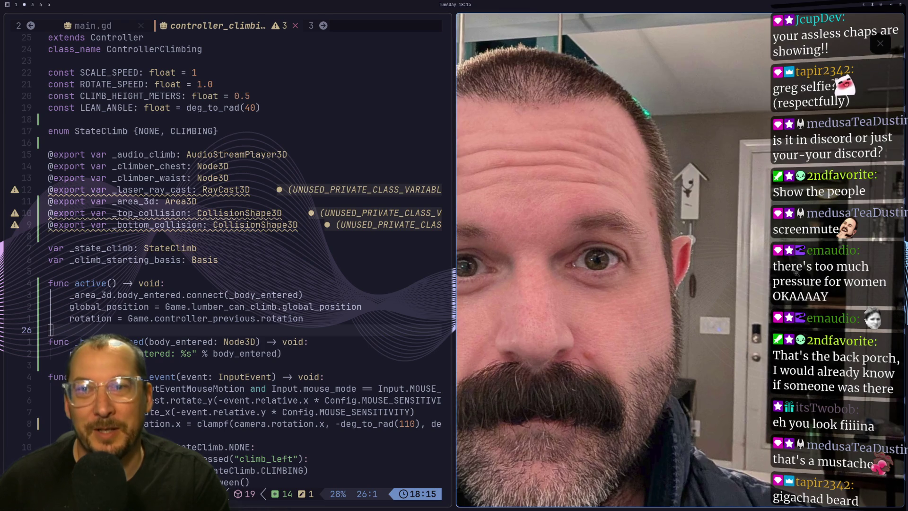
left_click(796, 283)
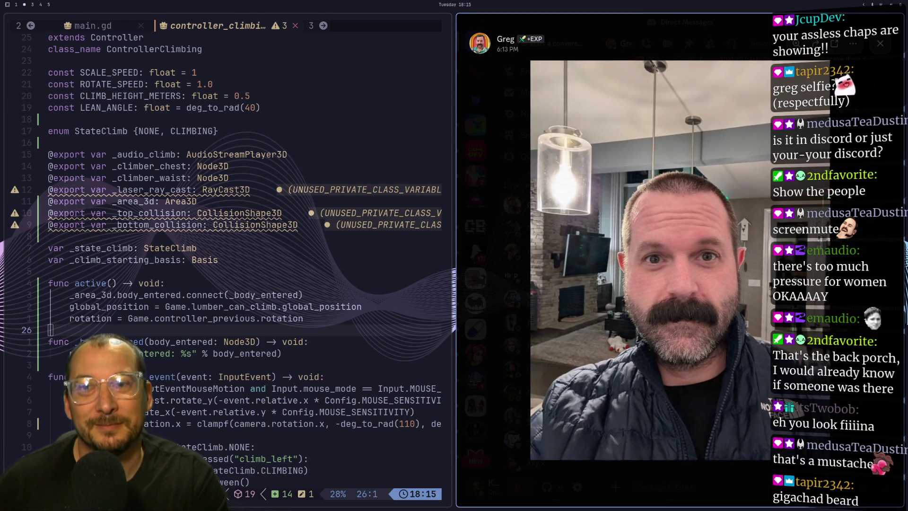
left_click(799, 287)
left_click(813, 235)
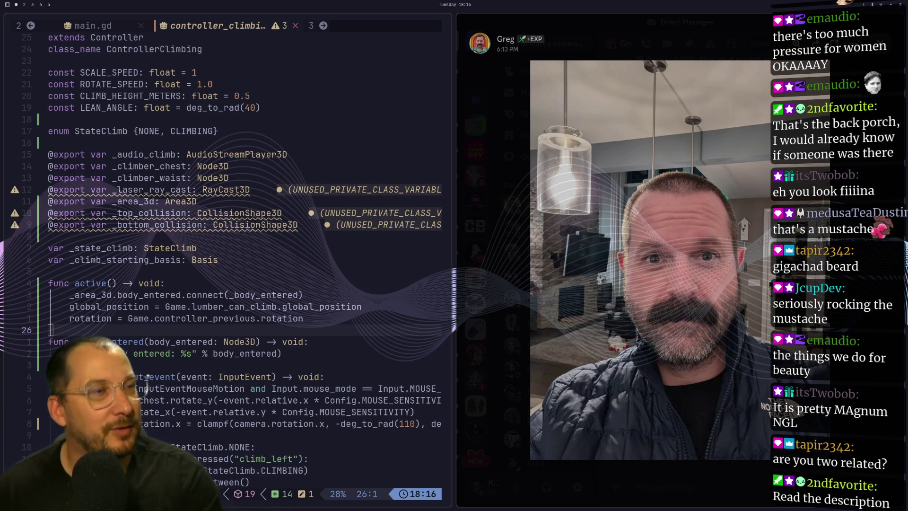
Close the viewer, reopen the inline photo, then return to the editor workspace.
key("Escape")
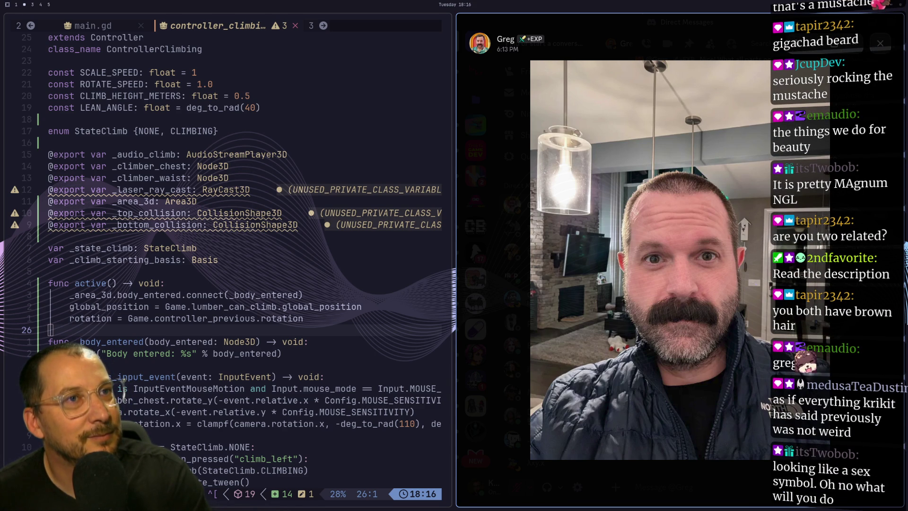
key("Escape")
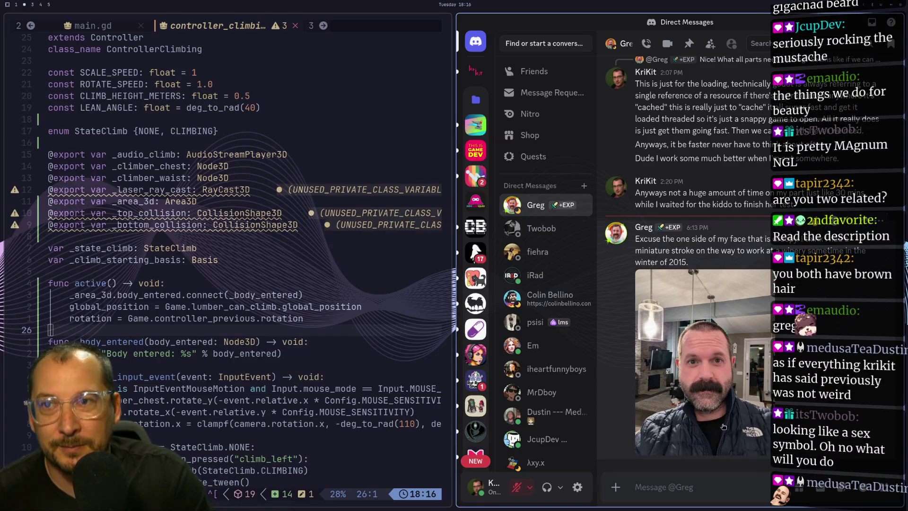
left_click(724, 308)
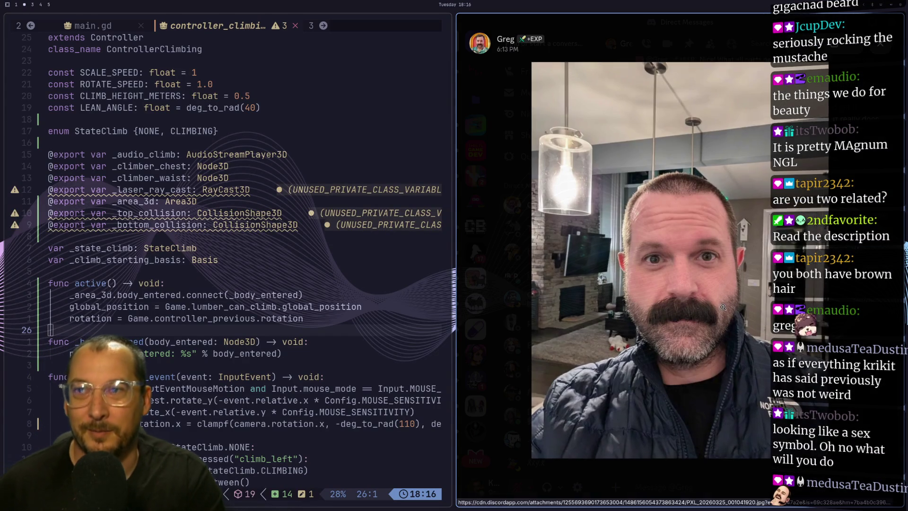
key("super+1")
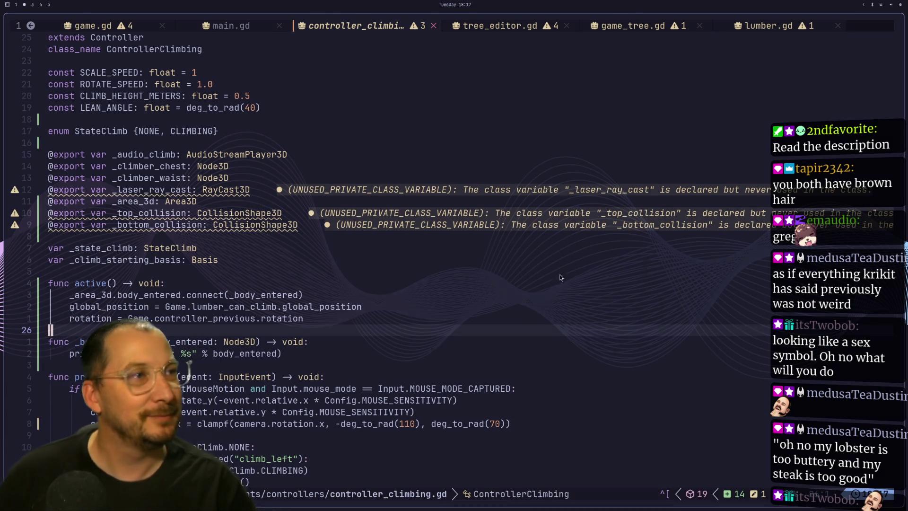
Browse the state variable declarations from _climb_starting_basis to _bottom_collision, then switch to Godot.
key("8")
key("k")
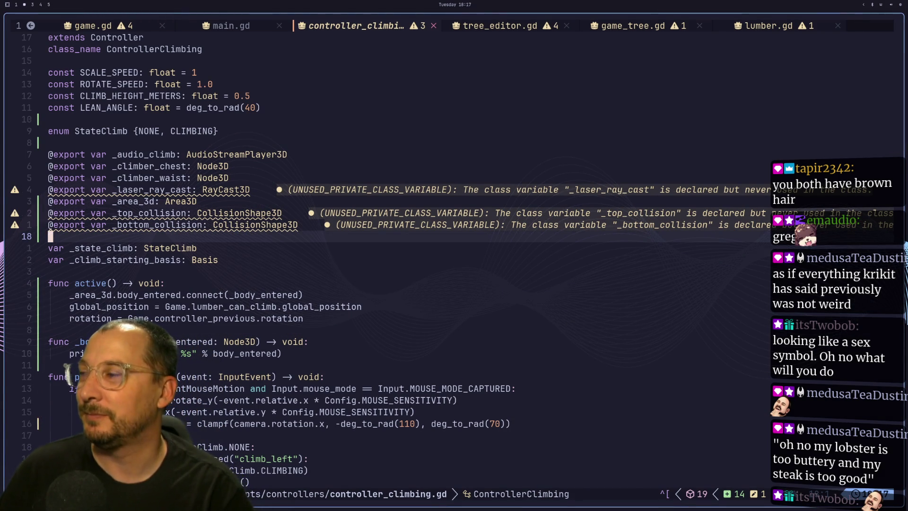
key("j")
key("j")
key("3")
key("g")
key("k")
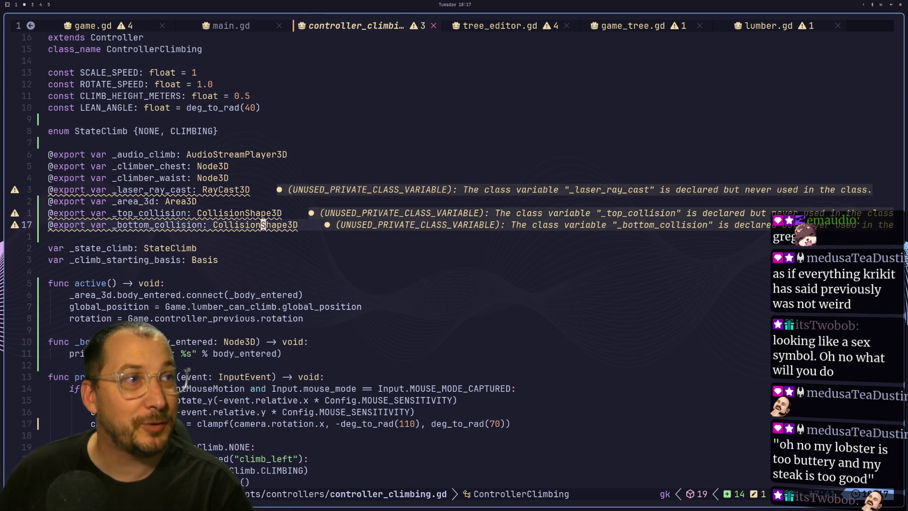
key("super+3")
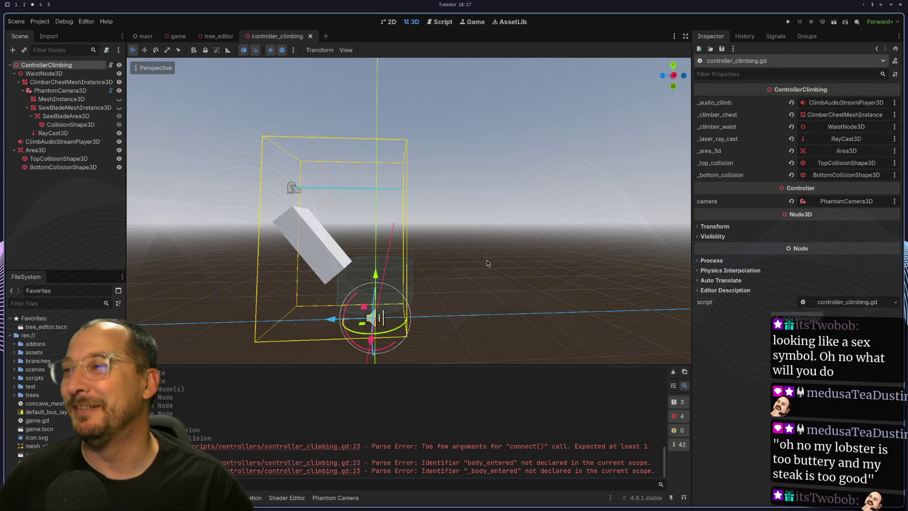
Zoom the Godot viewport, put Neovim back in normal mode, and run the game with F5.
scroll(254, 218, "up", 5)
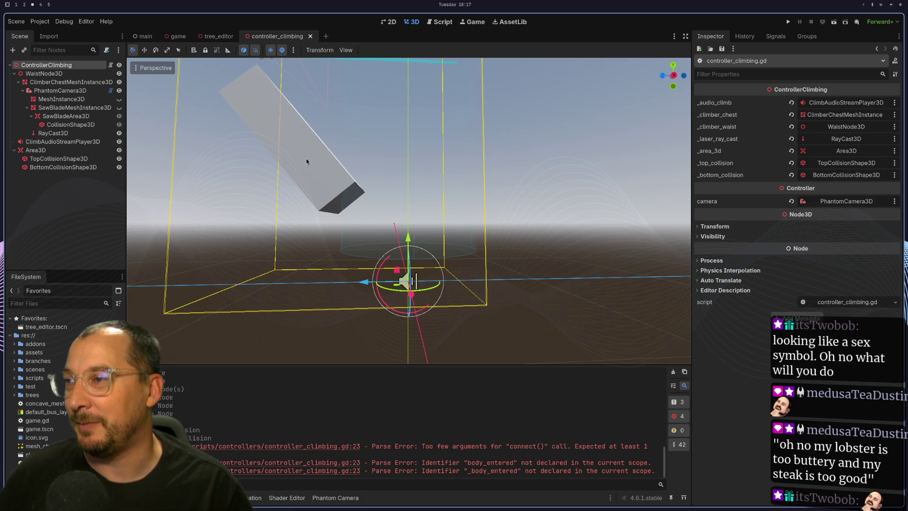
key("super+2")
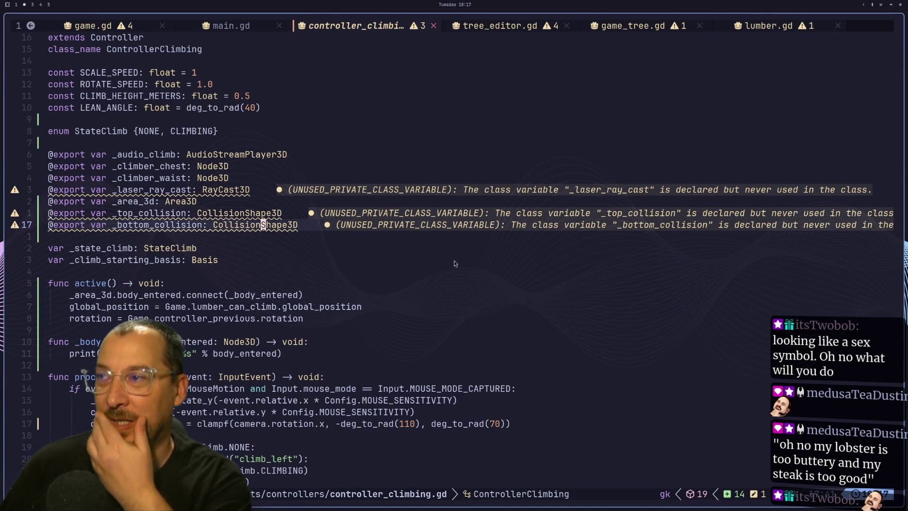
key("Escape")
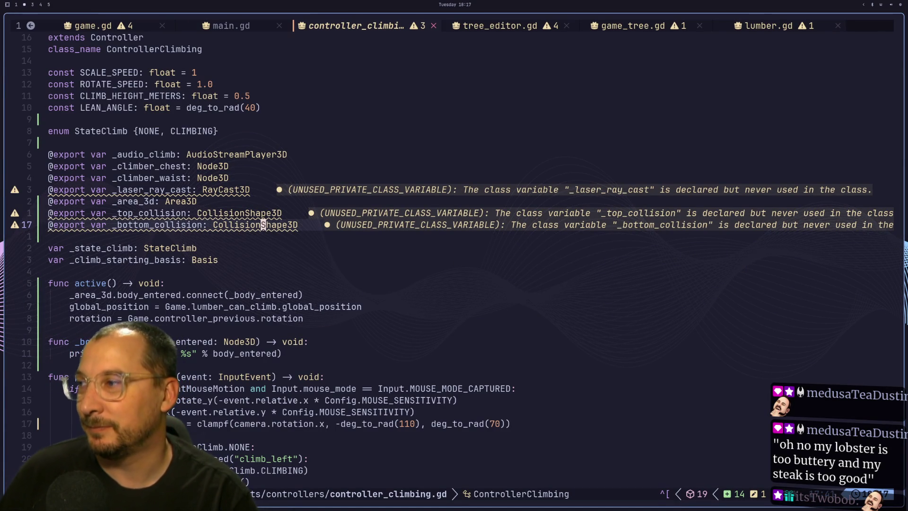
key("super+3")
key("F5")
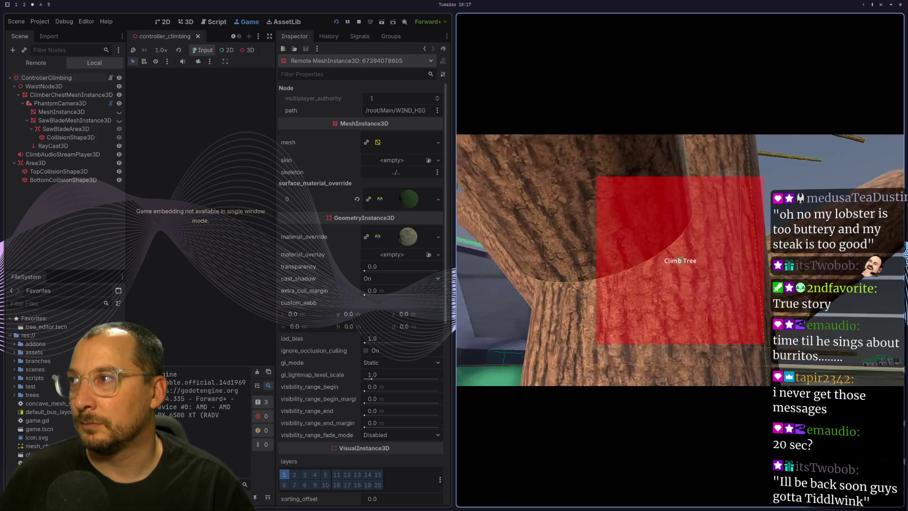
Stop the game, set Area3D to collision layer 2 and mask 2, save, and rerun.
key("F8")
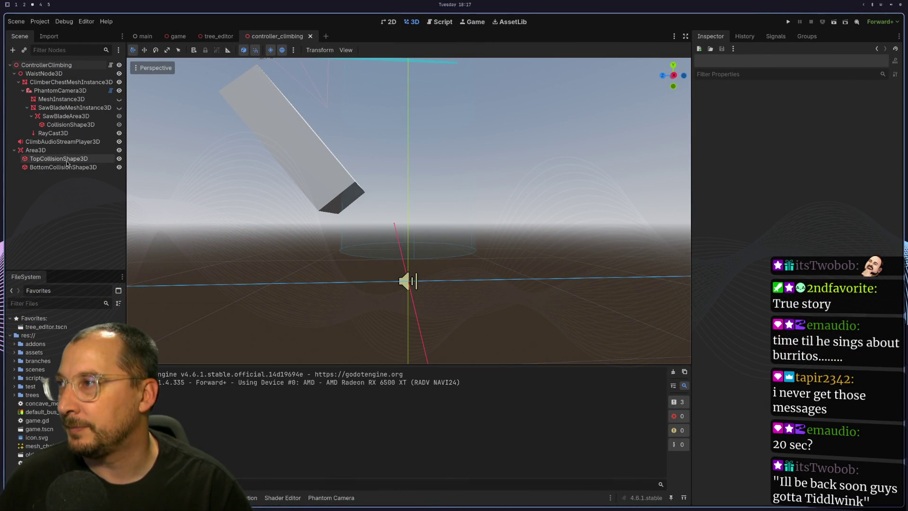
left_click(52, 159)
left_click(54, 150)
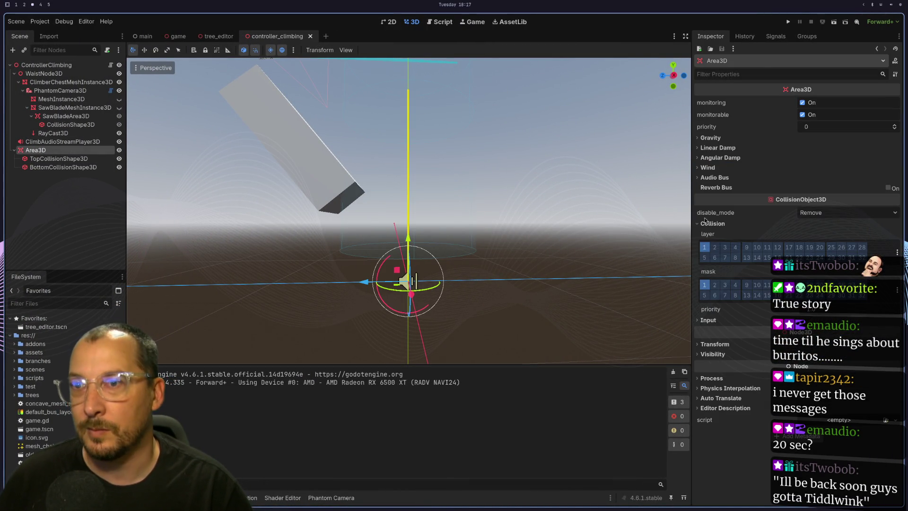
left_click(714, 247)
left_click(704, 247)
left_click(715, 285)
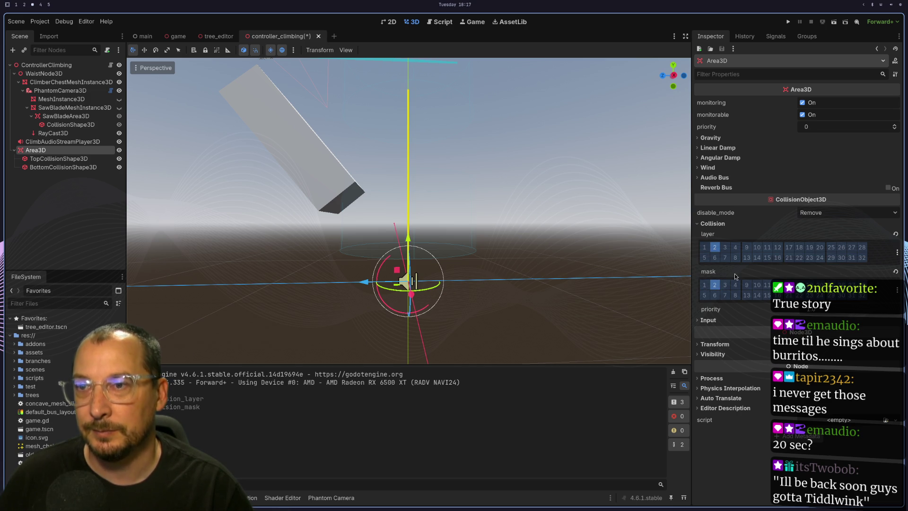
key("ctrl+s")
left_click(788, 21)
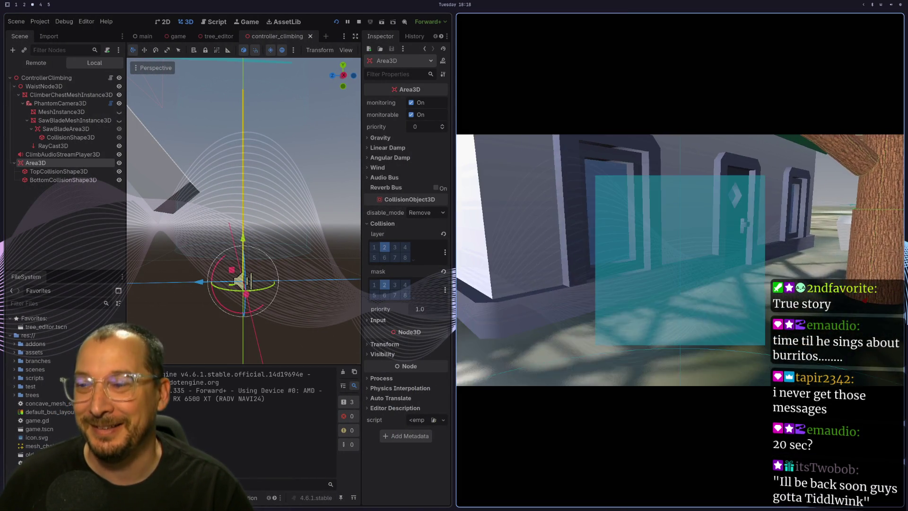
Walk the player up the tree trunk to trigger "Body entered" output, then stop the game.
key("w")
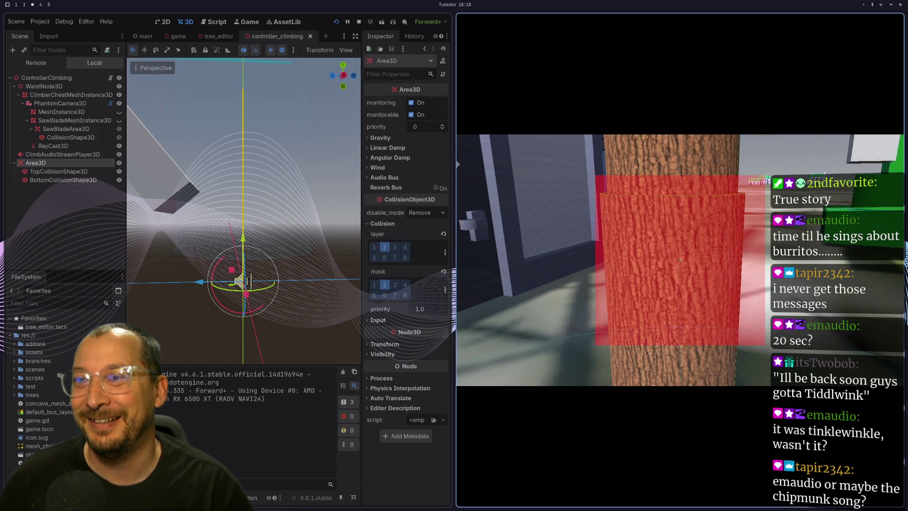
key("e")
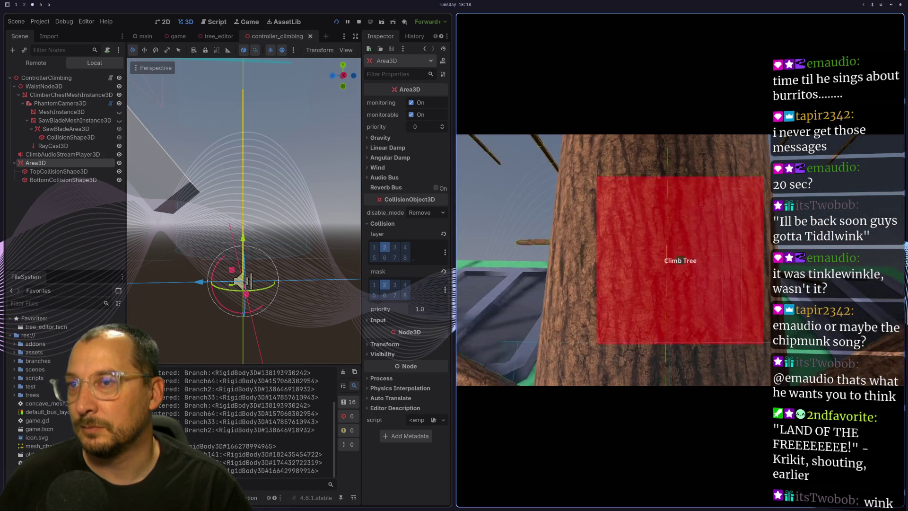
key("F8")
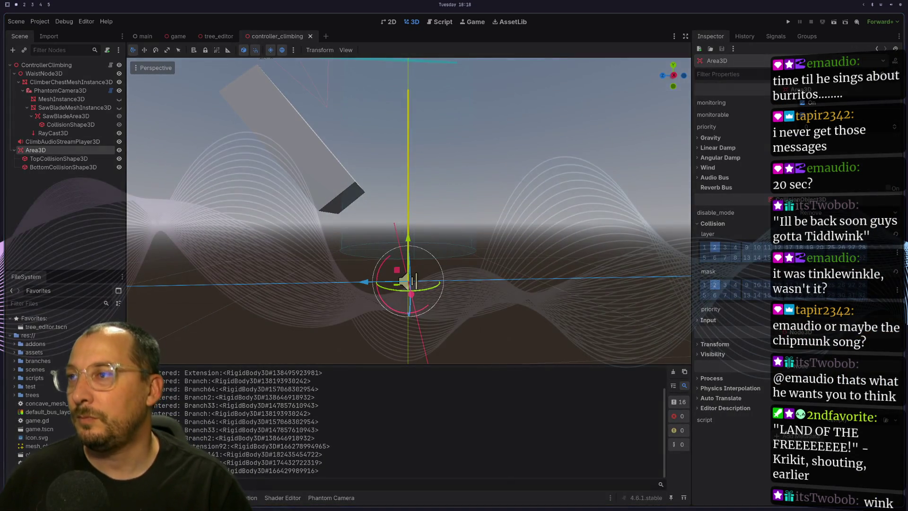
key("super+2")
Look over process_input_event, then jump back through the jumplist to game.gd.
key("j")
key("j")
key("j")
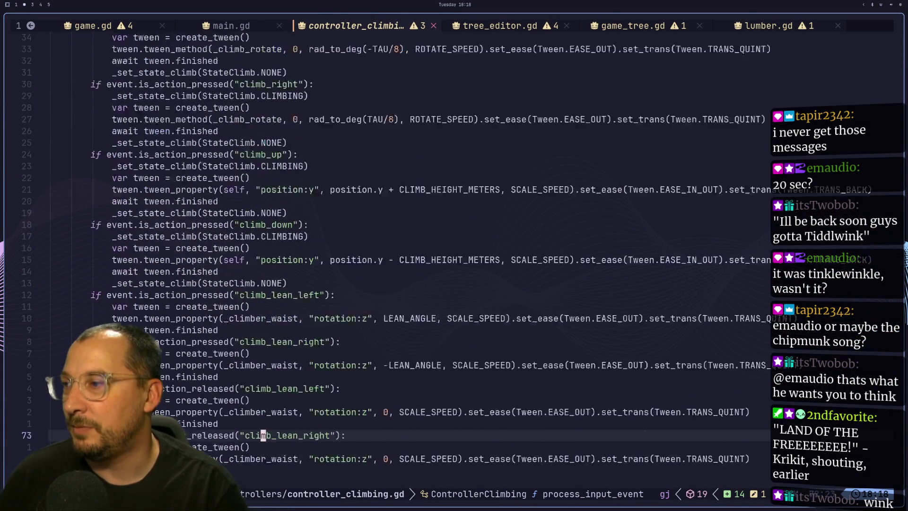
key("j")
key("j")
key("j")
key("k")
key("k")
key("k")
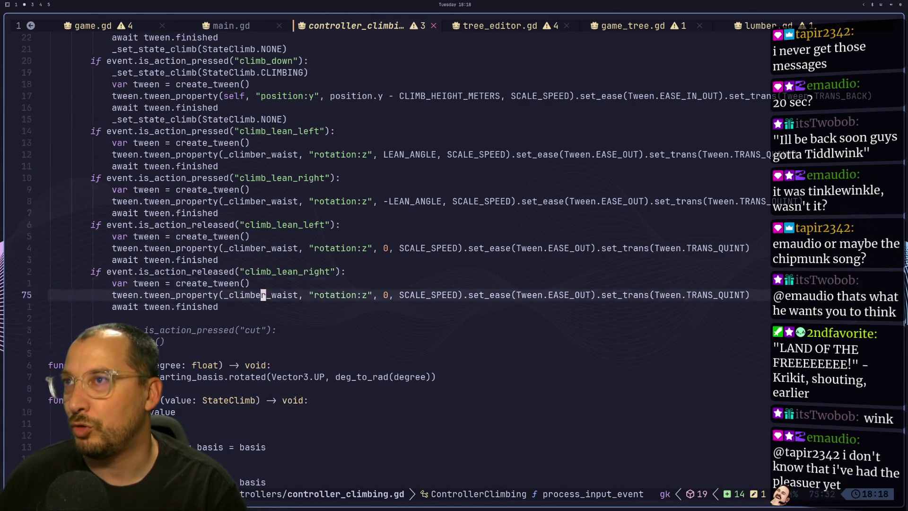
key("k")
key("k")
key("k")
key("ctrl+o")
key("ctrl+o")
key("ctrl+o")
key("ctrl+o")
key("ctrl+o")
key("ctrl+o")
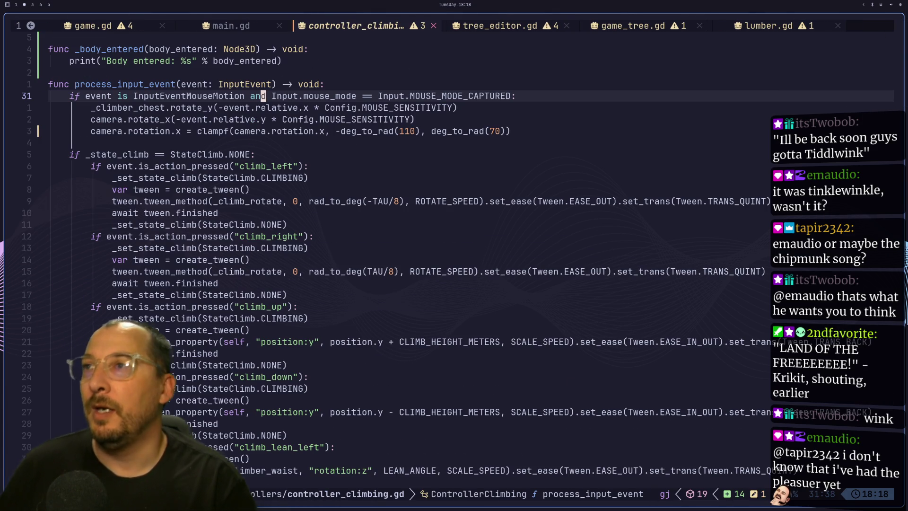
key("ctrl+o")
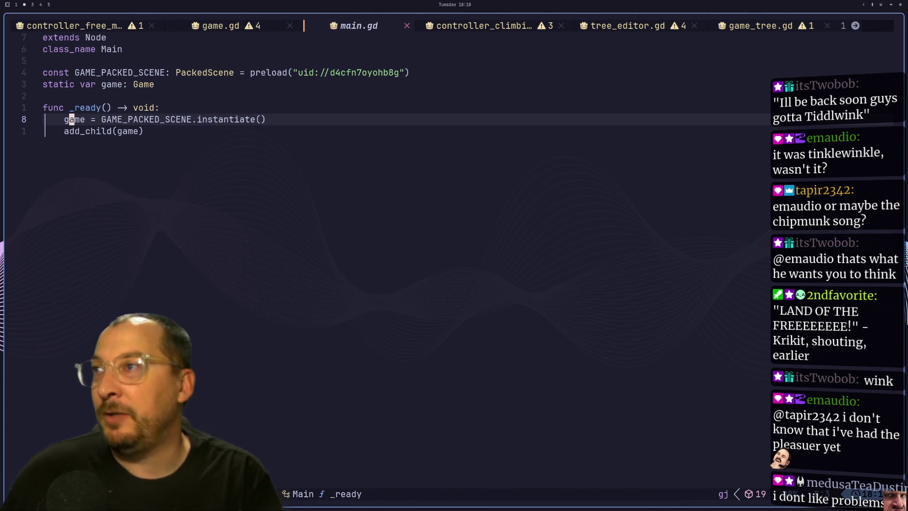
key("ctrl+o")
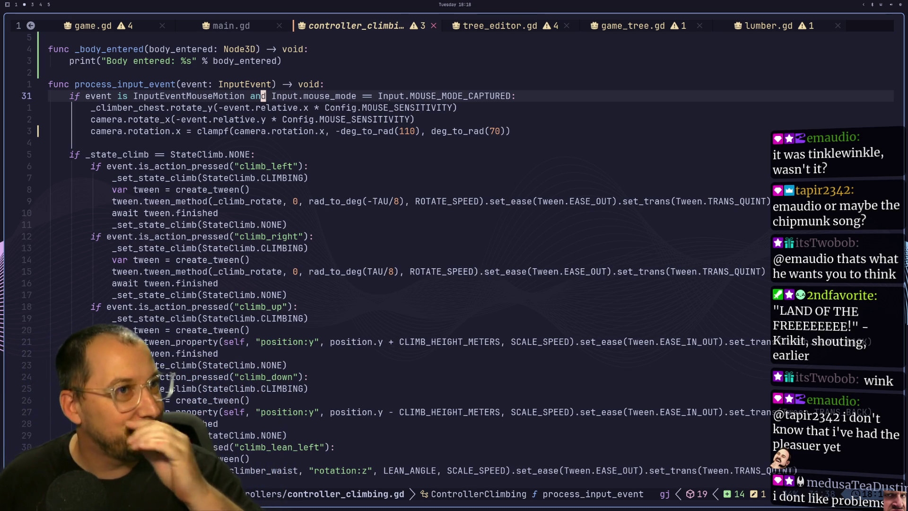
key("ctrl+o")
key("ctrl+o")
key("ctrl+o")
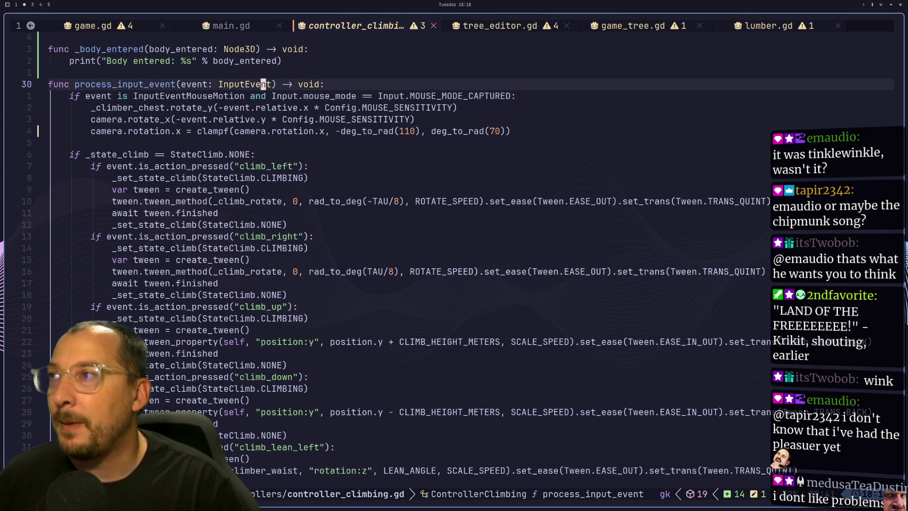
Move down through game.gd's _ready and _physics_process to the StateLabel text line.
key("j")
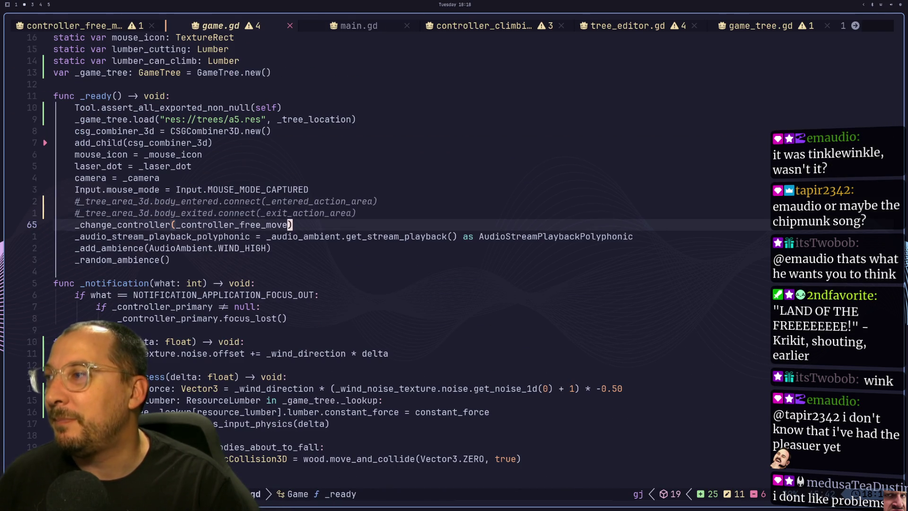
key("j")
key("k")
key("k")
key("j")
key("j")
key("j")
key("j")
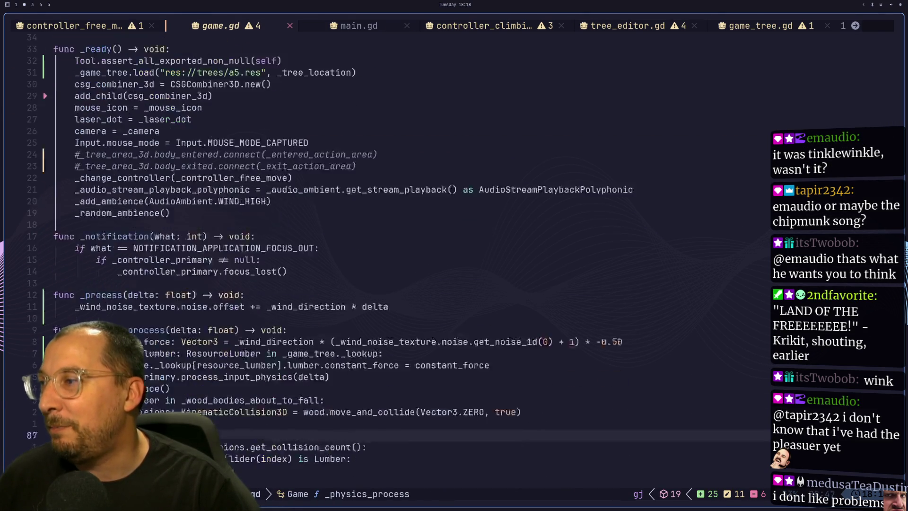
key("k")
key("k")
key("k")
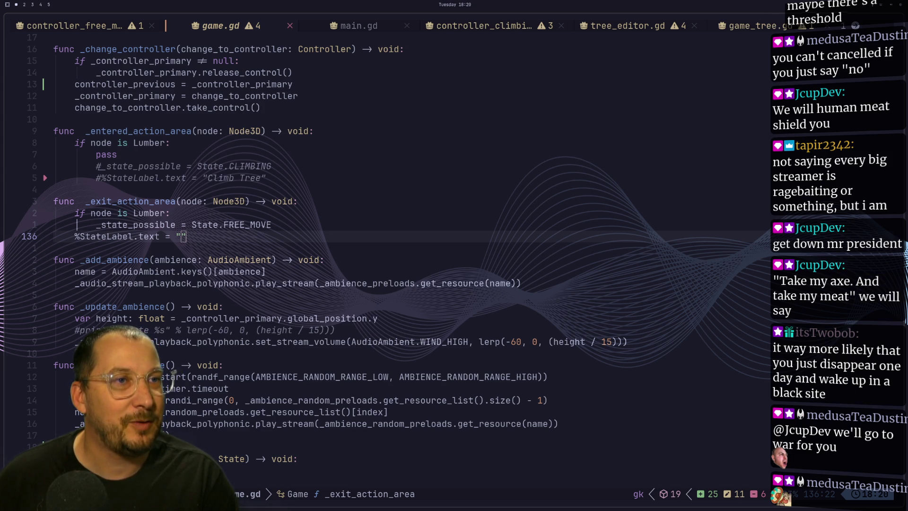
Bring up the browser on workspace 2, tiled on the right beside game.gd's action-area handlers.
key("super+2")
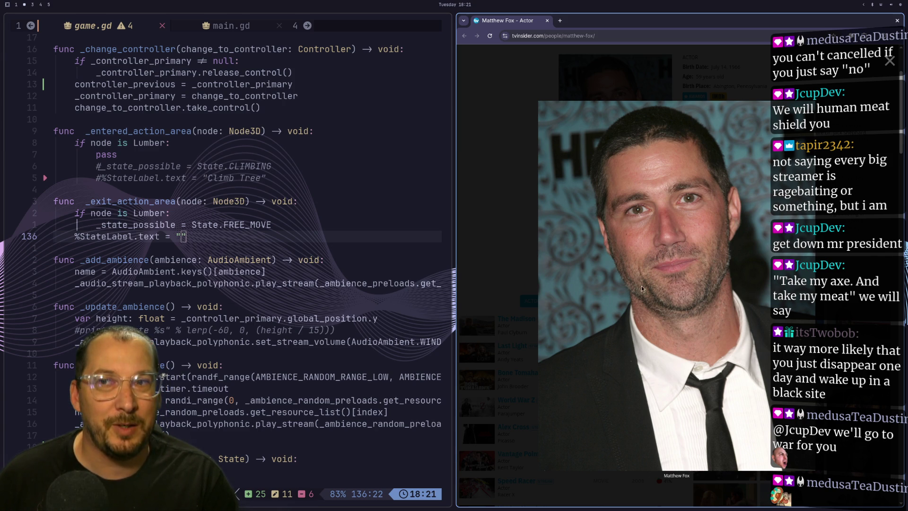
Close the Twitch window and the actor's profile page, leaving only the standalone portrait.
key("super+1")
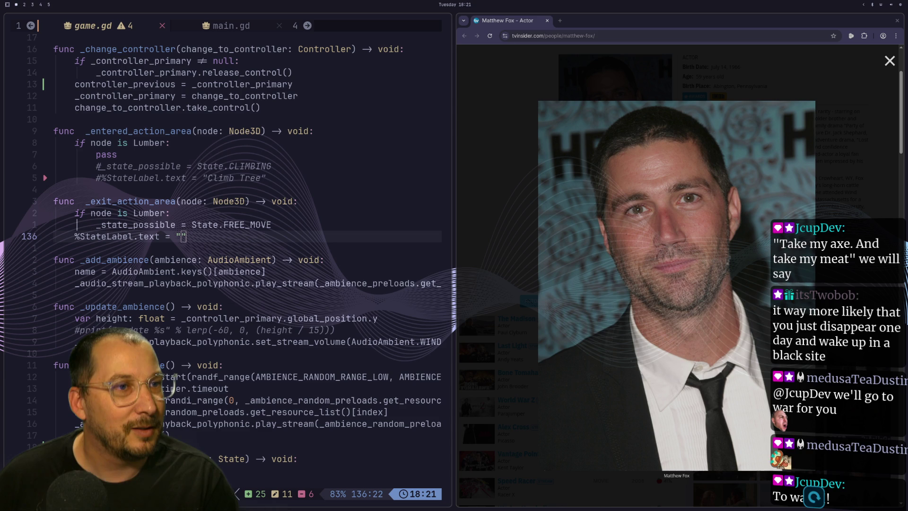
key("super+1")
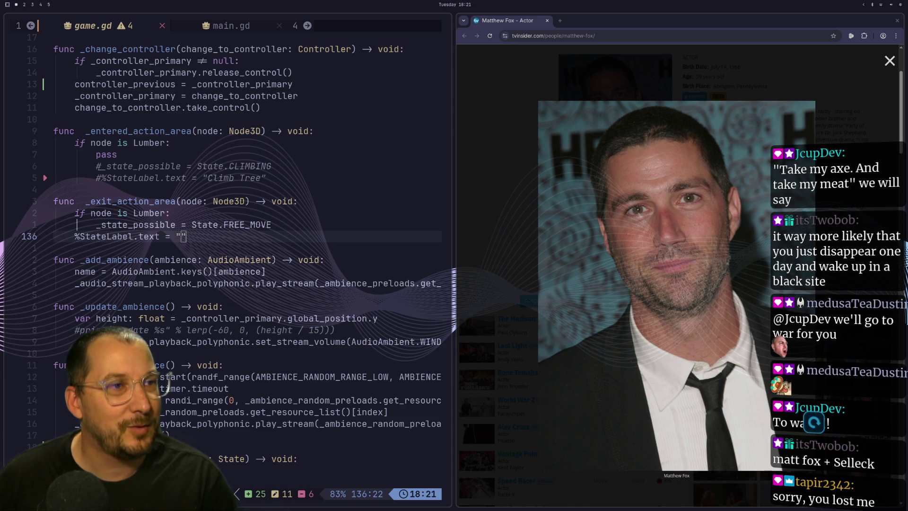
key("ctrl+w")
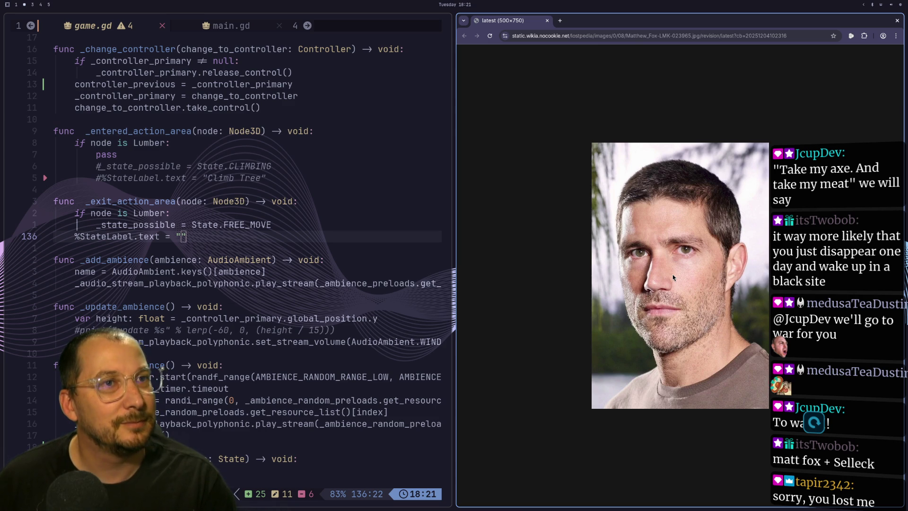
Zoom the 500×750 portrait in twice and back out one level.
key("ctrl+plus")
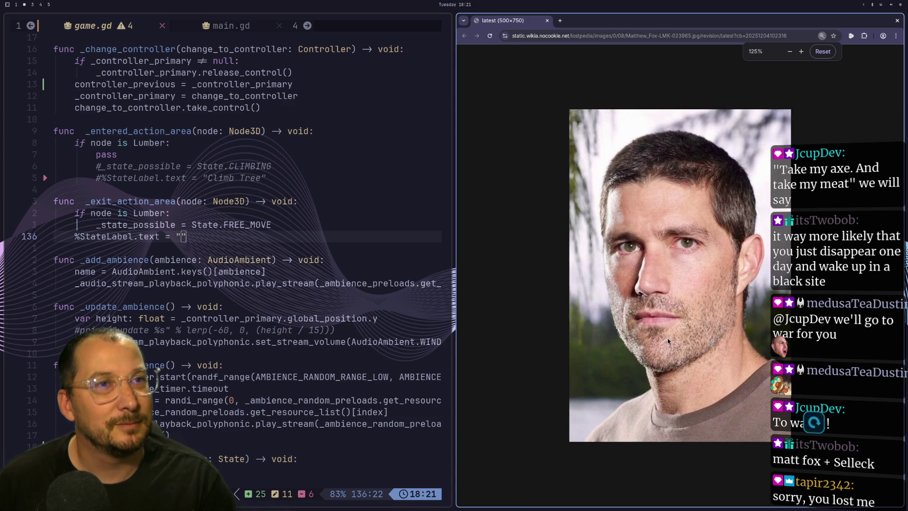
key("ctrl+plus")
key("ctrl+minus")
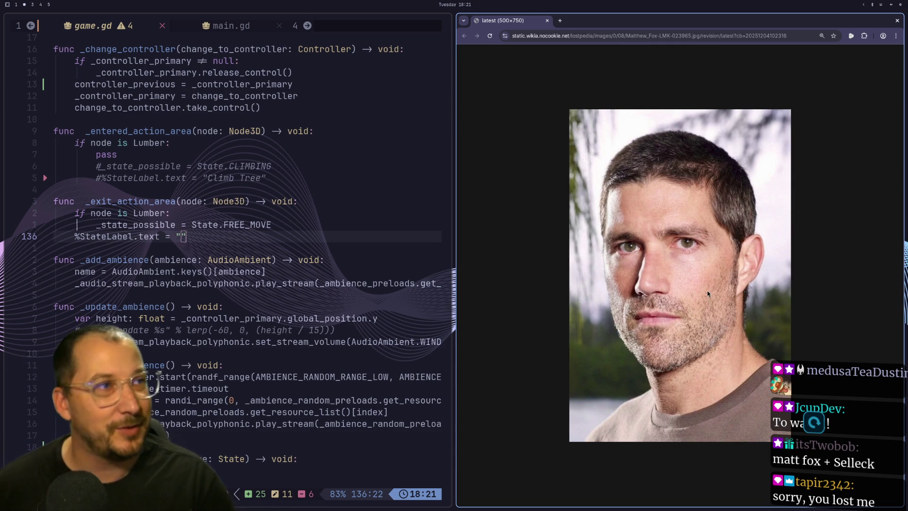
key("ctrl+w")
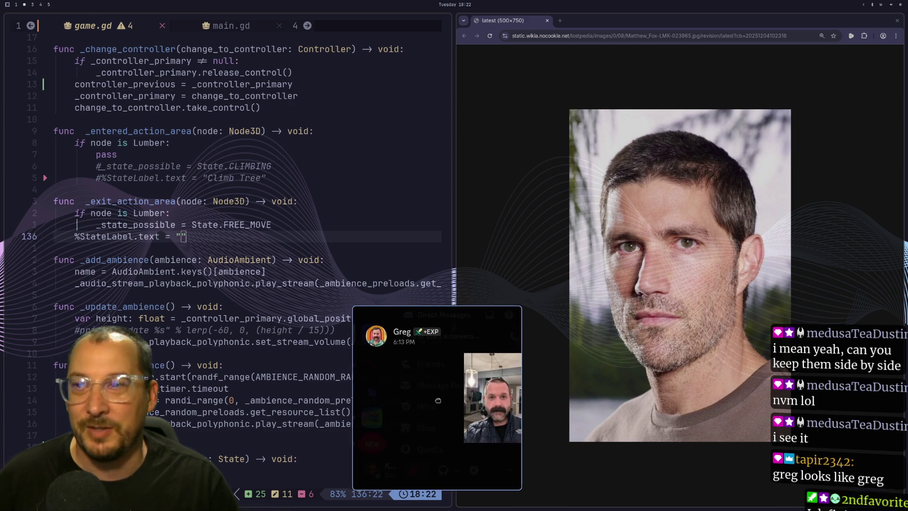
Open the Discord DM and enlarge its shared photo, then close the browser and return to workspace 1.
left_click(520, 402)
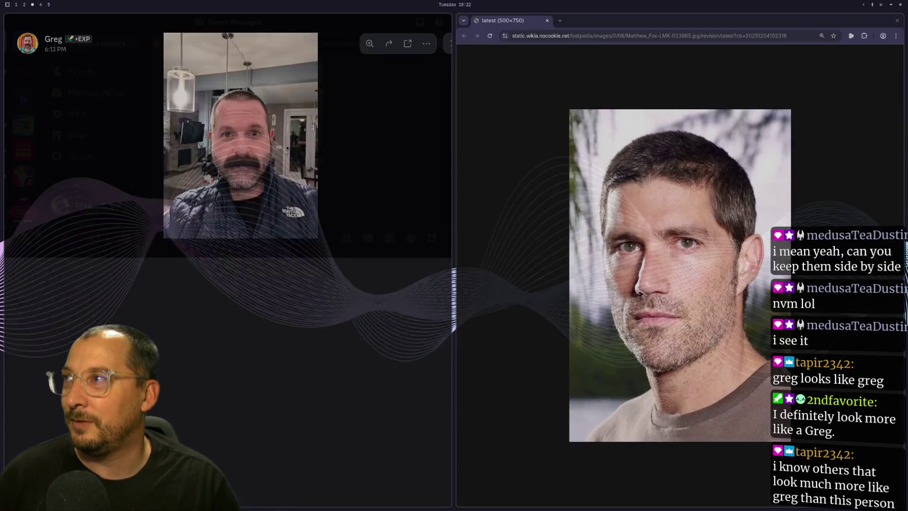
left_click(265, 213)
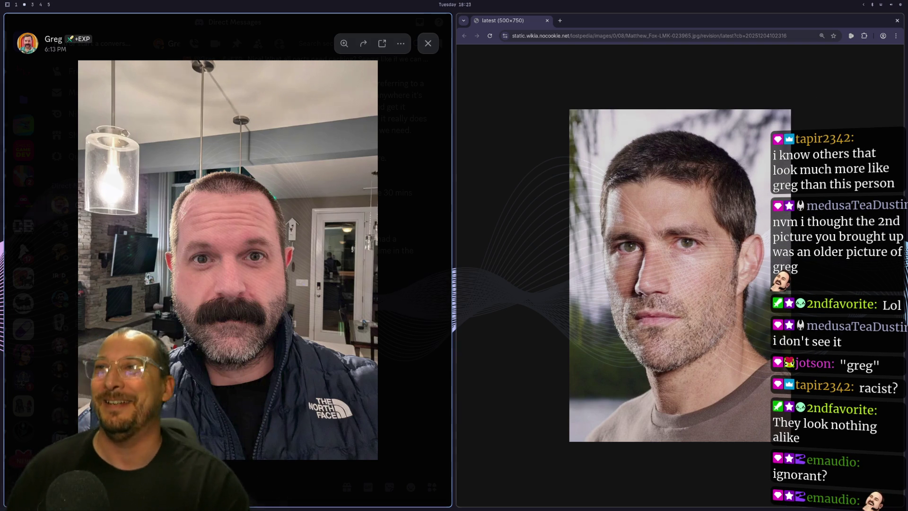
key("ctrl+w")
key("super+1")
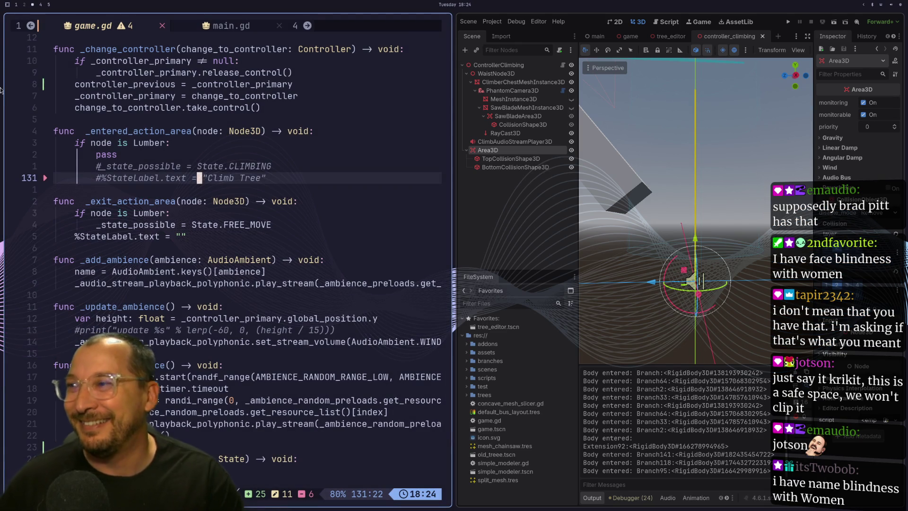
Make Neovim full width, then switch to workspace 3 showing the Godot controller_climbing scene.
key("super+f")
key("super+3")
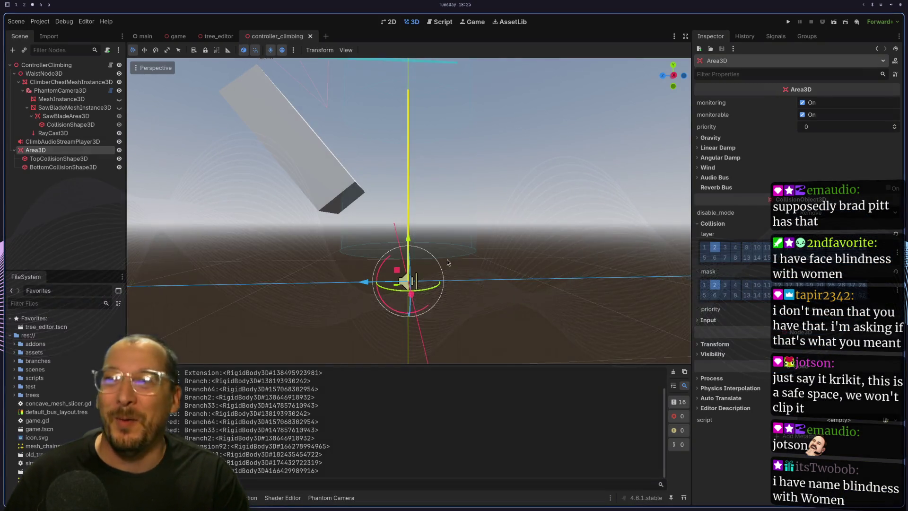